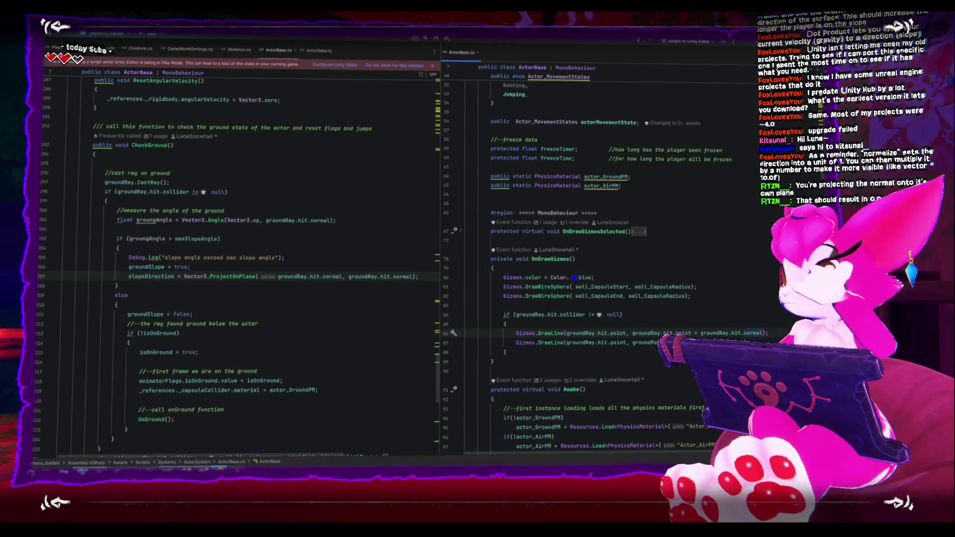
Switch to the Unity editor and orbit the Scene view around the player
key(alt+Tab)
mouse_move(315, 188)
mouse_down()
mouse_move(310, 220)
mouse_move(327, 227)
mouse_up()
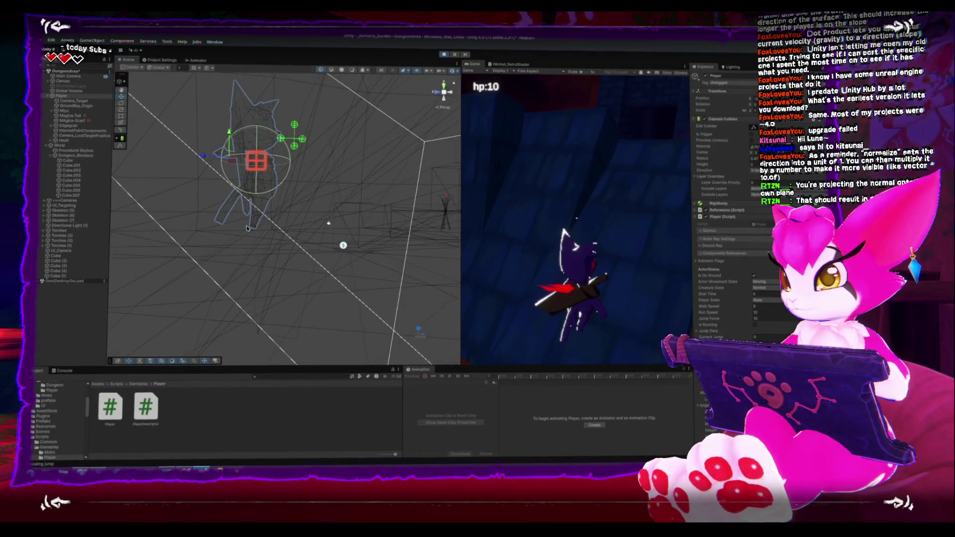
Reframe the Scene view on the player, then launch KolourPaint with a blank canvas
drag(246, 228, 249, 230)
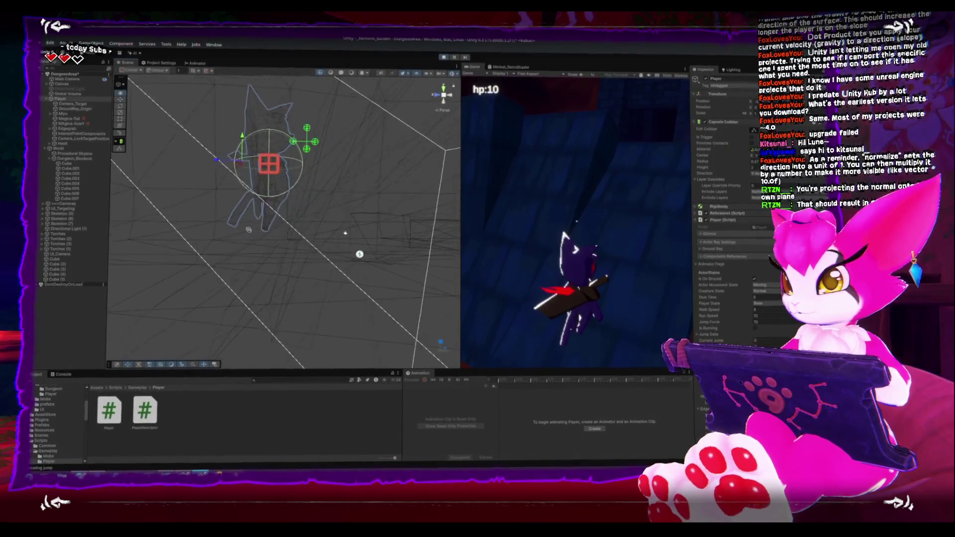
mouse_move(223, 268)
mouse_down()
mouse_move(225, 257)
mouse_move(220, 268)
mouse_up()
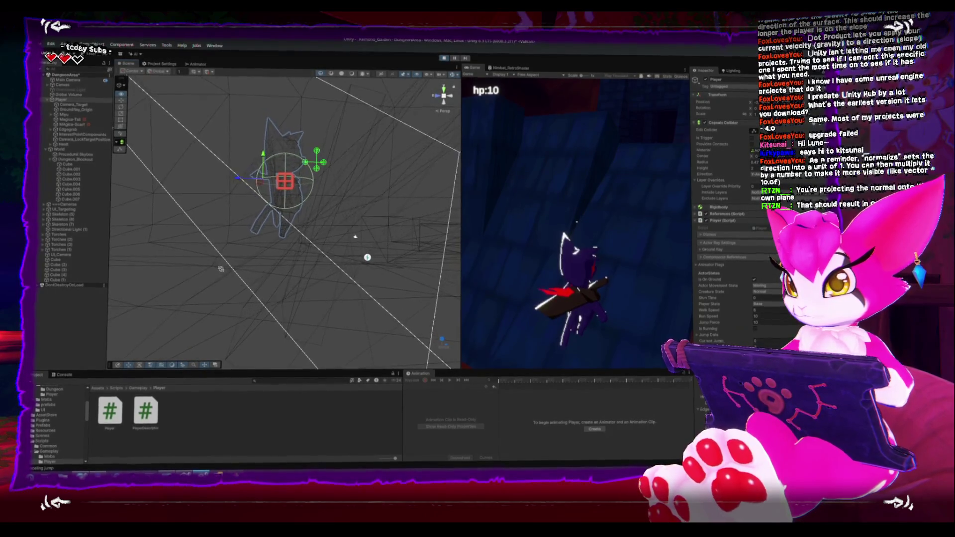
key(super)
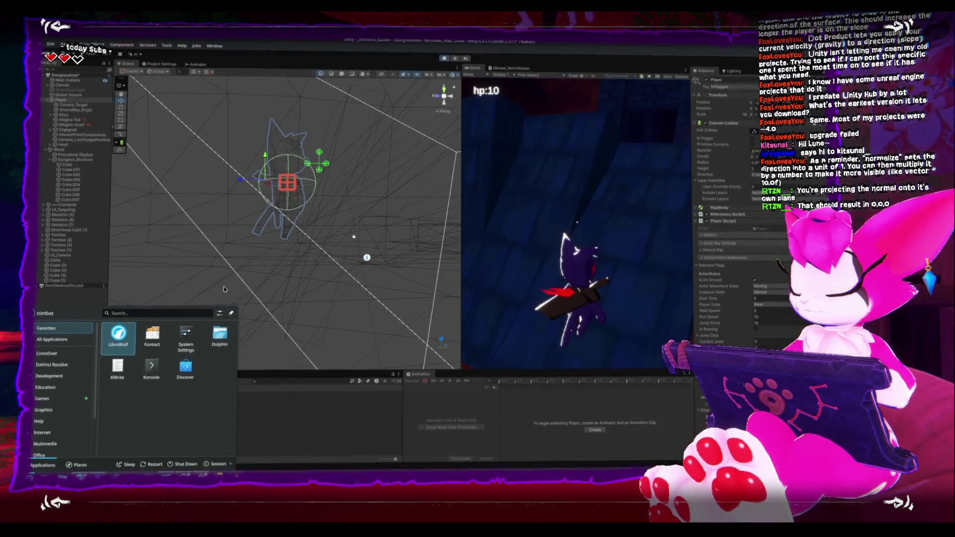
text(unity hub)
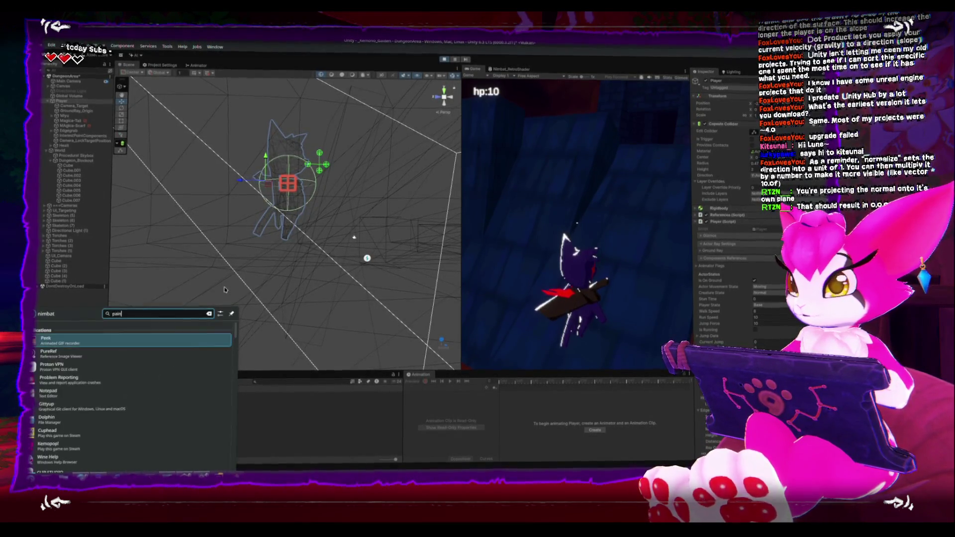
key(Return)
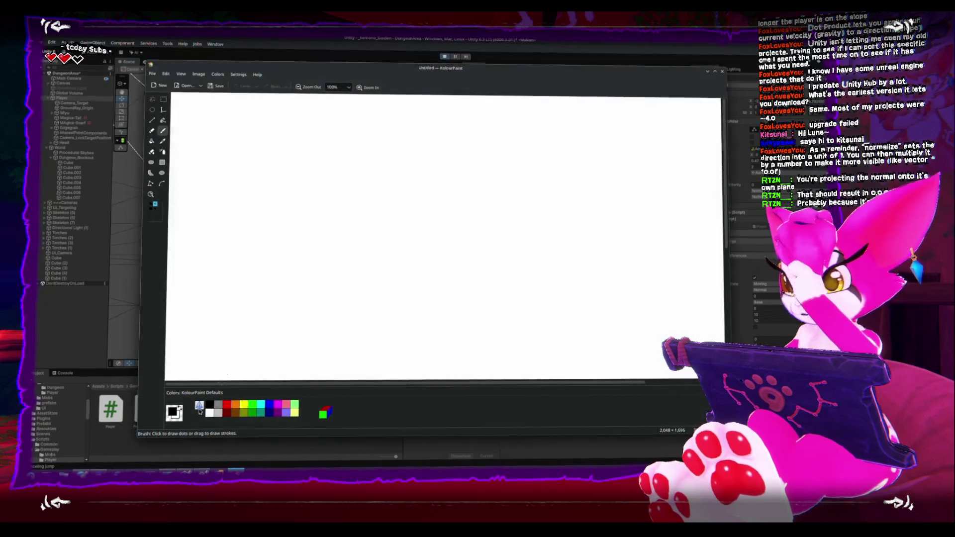
Fill the canvas black and sketch red slope lines with a blue direction arrow
click(152, 144)
click(288, 277)
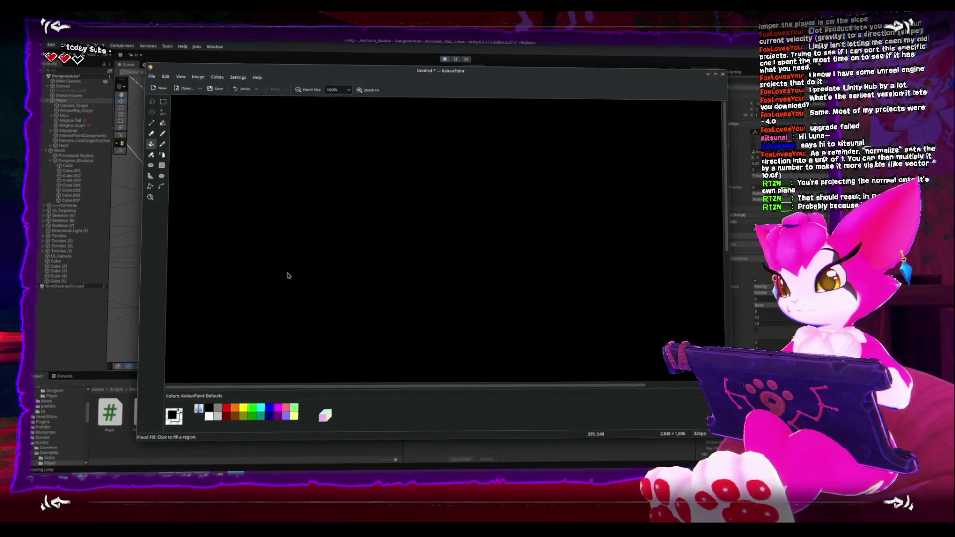
click(255, 409)
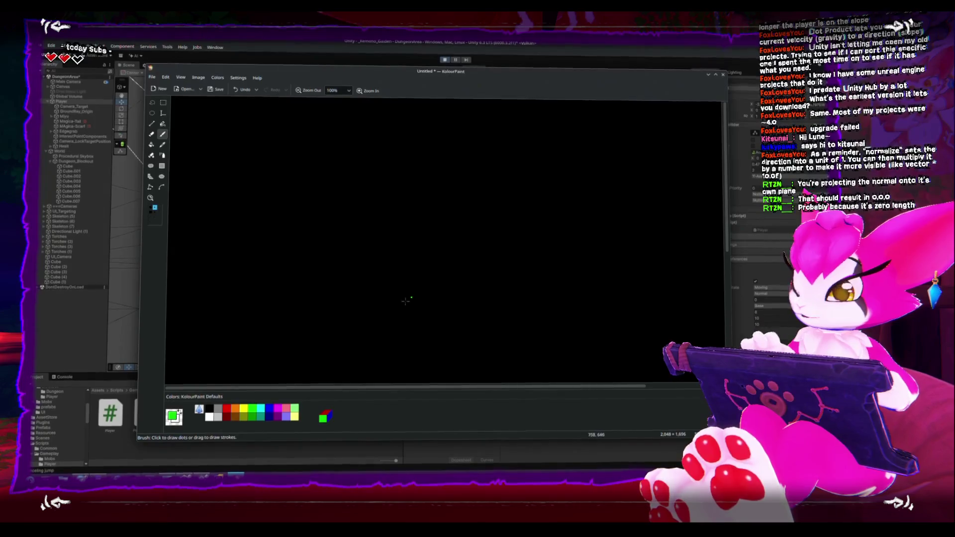
drag(308, 144, 511, 239)
key(ctrl+z)
drag(505, 160, 365, 285)
drag(516, 166, 333, 305)
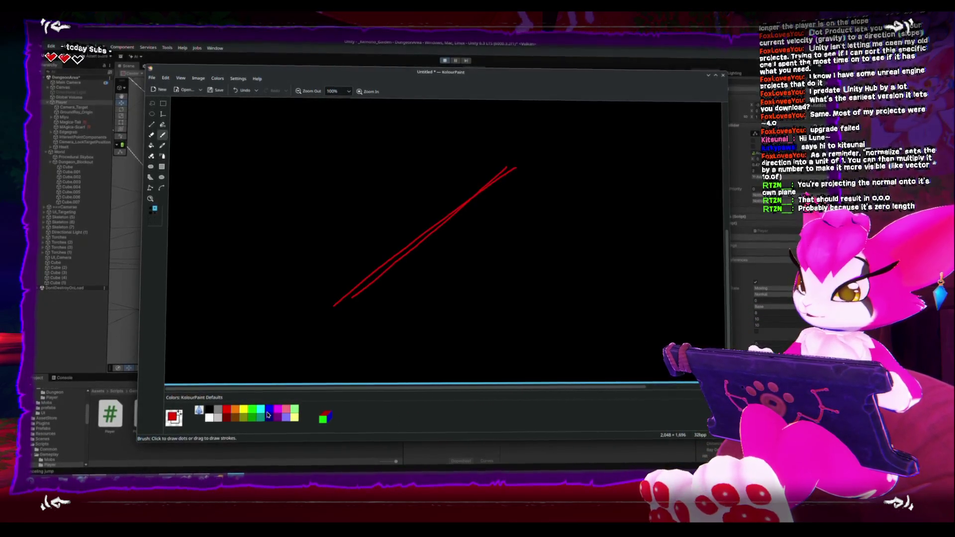
drag(405, 196, 413, 190)
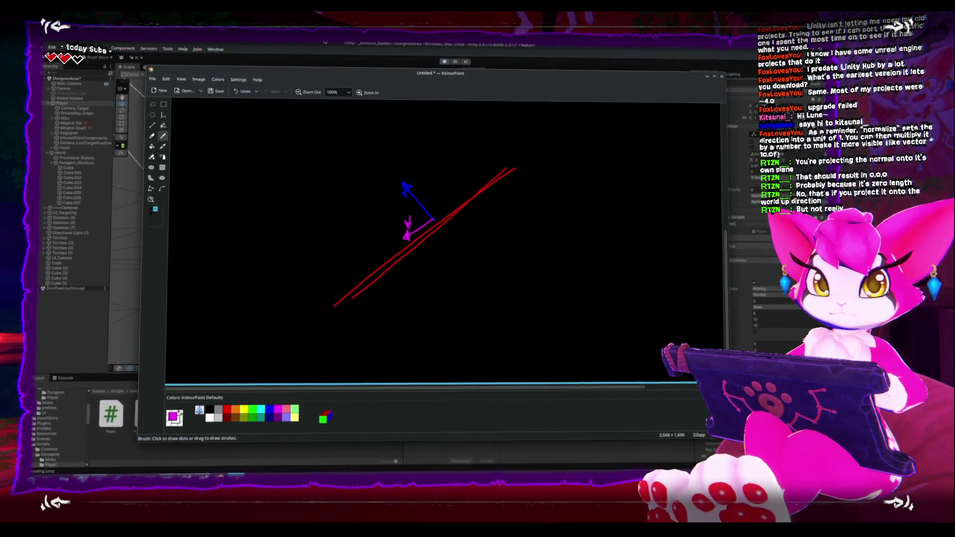
Close KolourPaint, stop Play mode in Unity, and return to ActorBase.cs in Rider
click(444, 62)
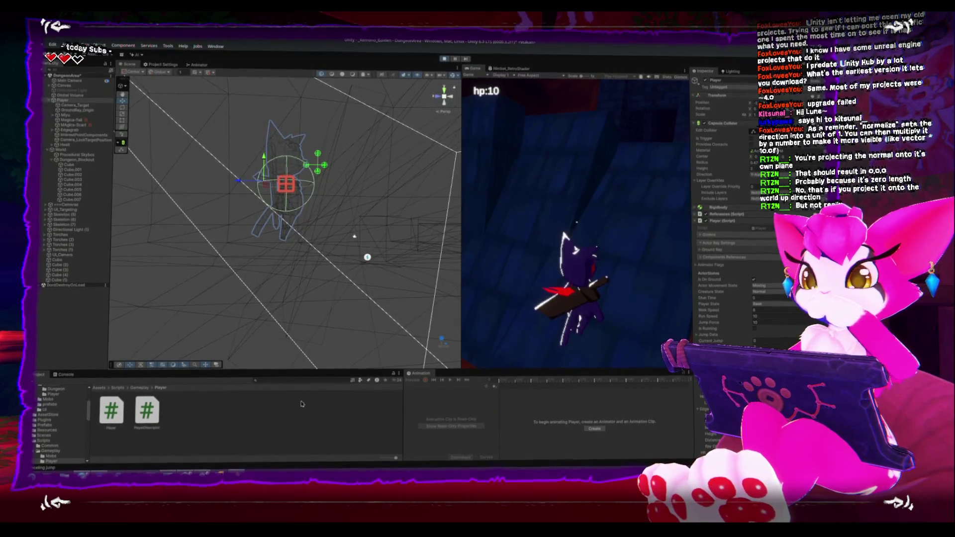
click(445, 58)
key(alt+Tab)
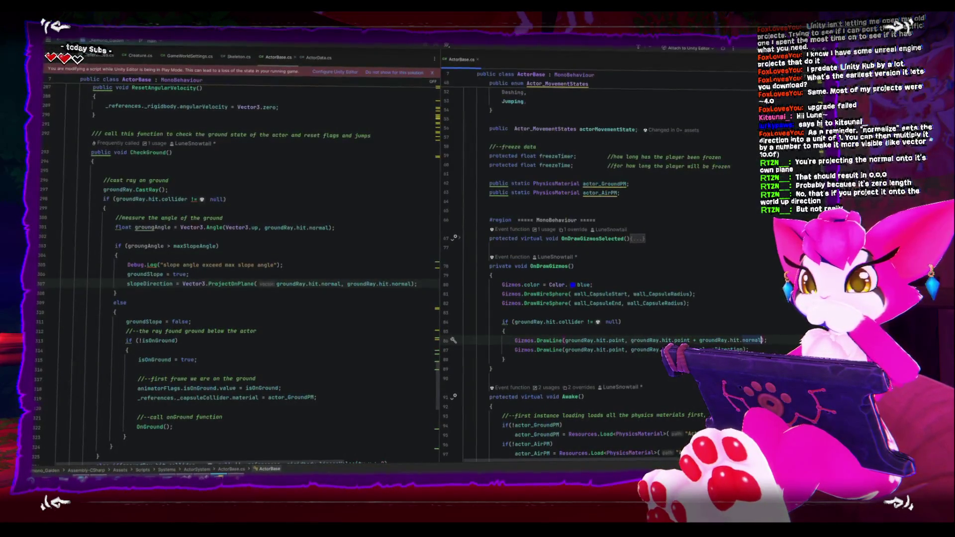
Compare line 307's ProjectOnPlane call with MoveGround's projection on line 184, then go to Unity
click(241, 283)
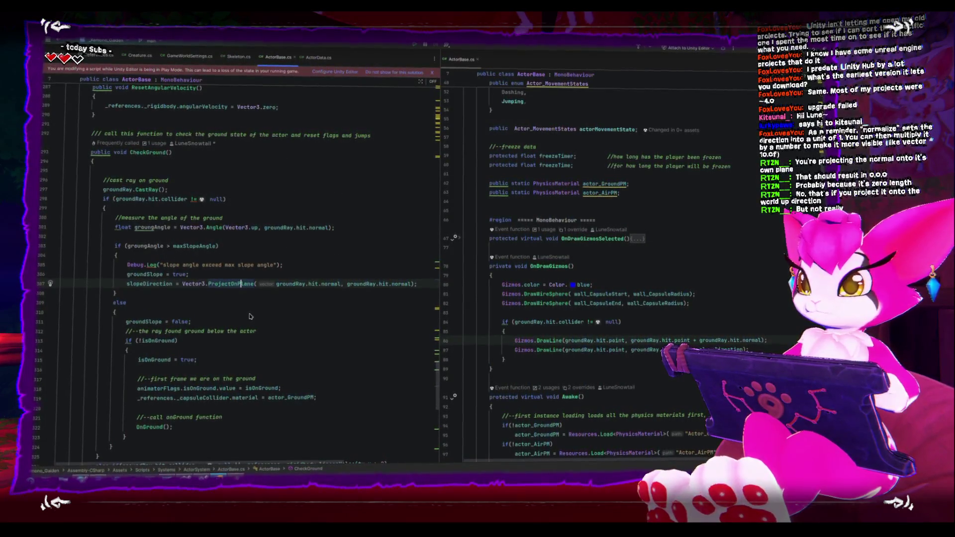
scroll(245, 311, down, 4)
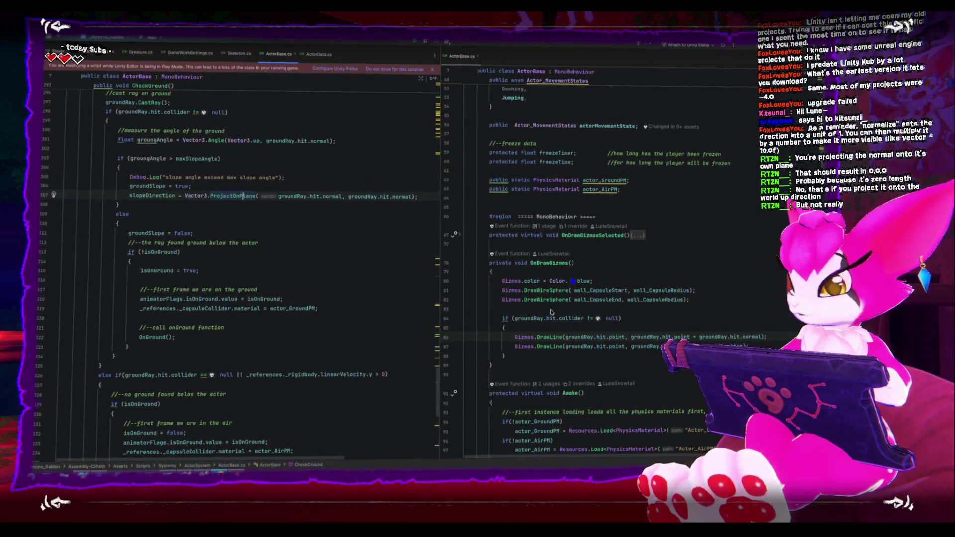
scroll(551, 312, down, 20)
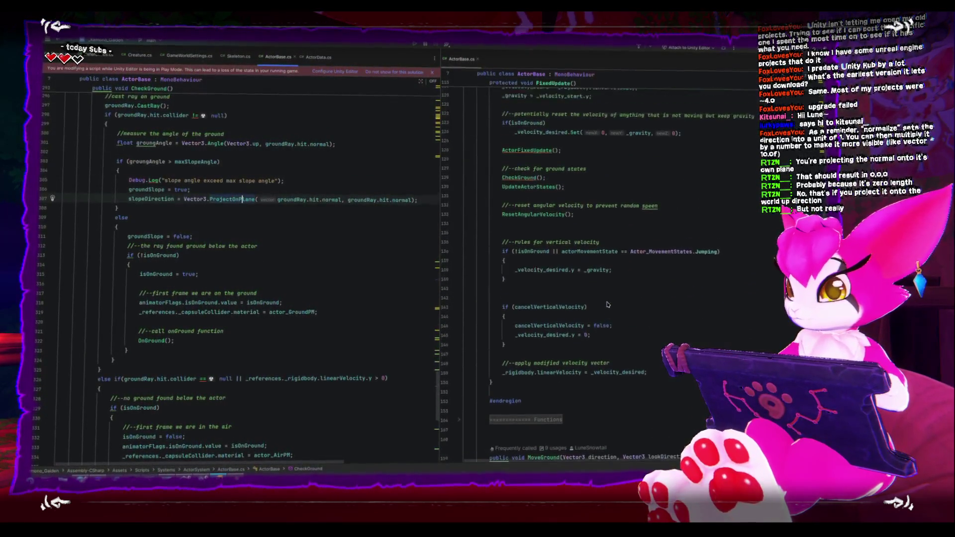
scroll(607, 304, down, 7)
scroll(608, 301, down, 2)
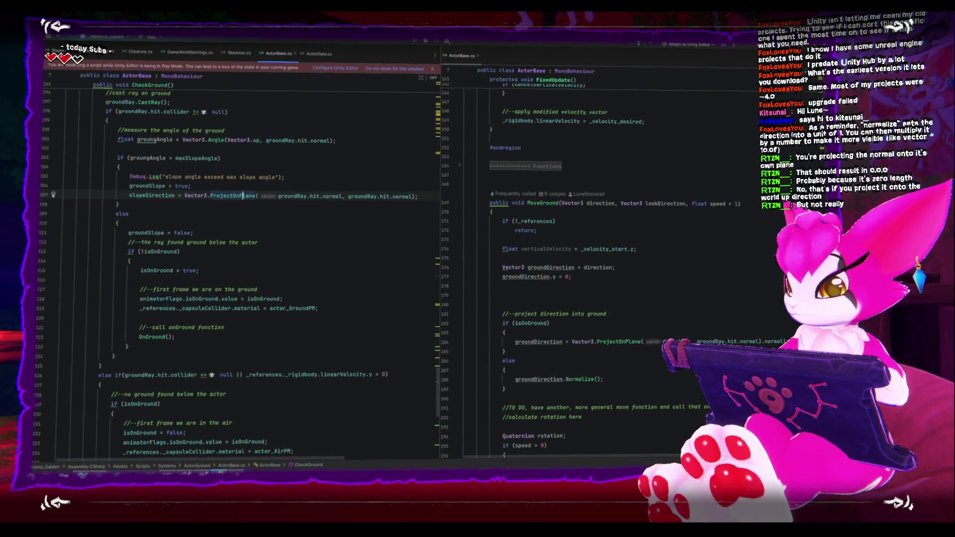
drag(663, 343, 757, 344)
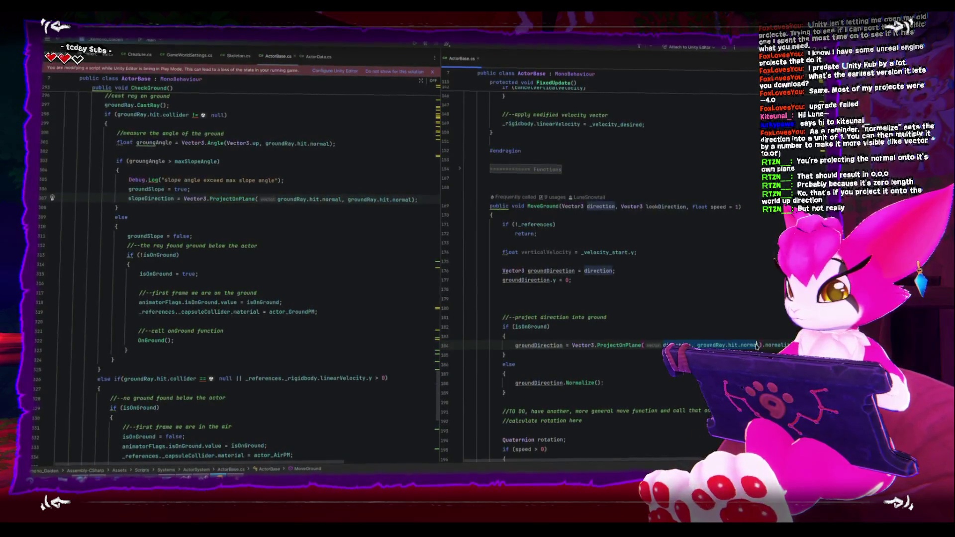
click(721, 345)
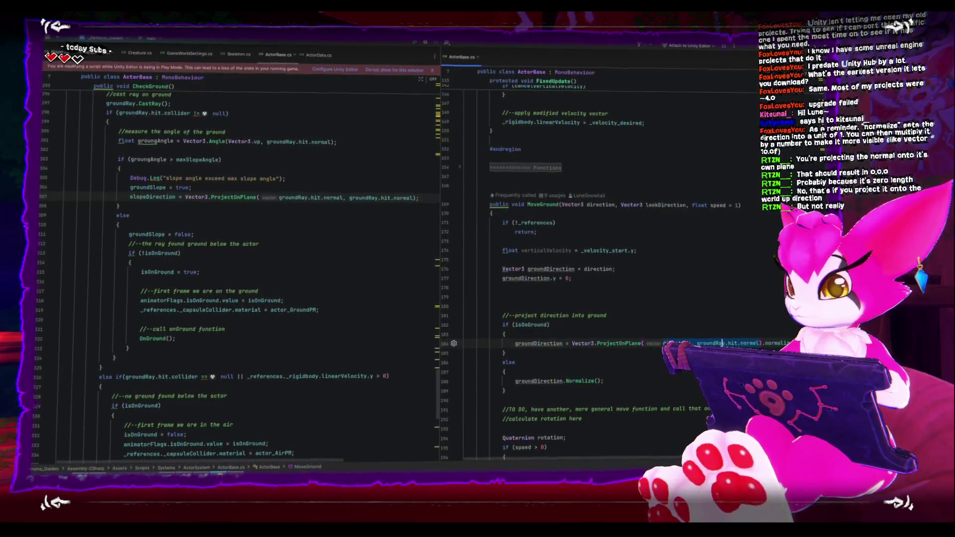
key(alt+Tab)
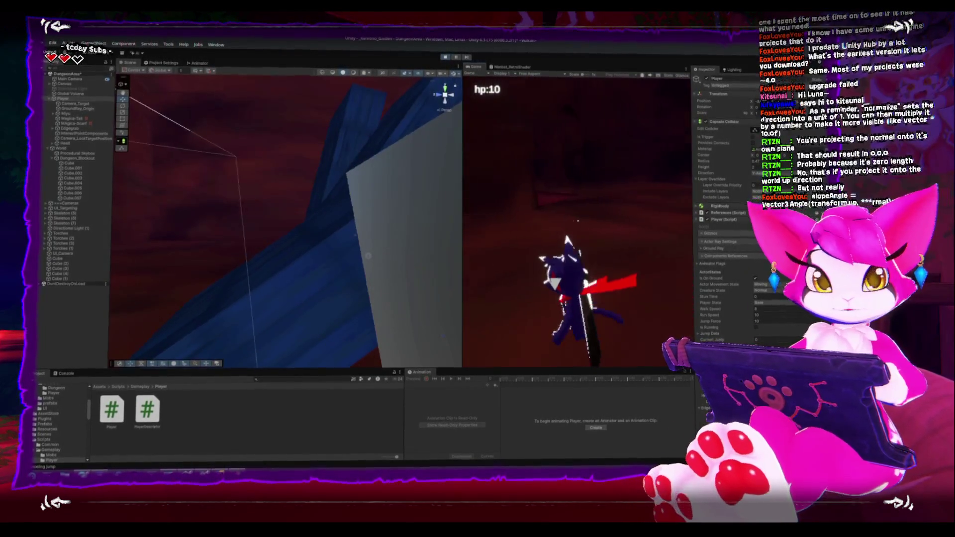
Pause and resume the game twice from the Game Menu, then return to ActorBase.cs
key(Escape)
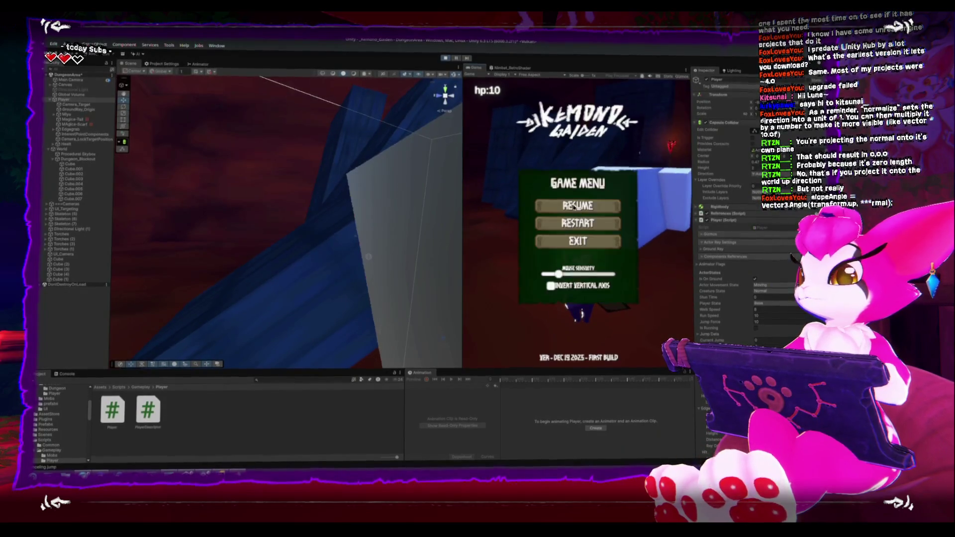
click(565, 204)
key(Escape)
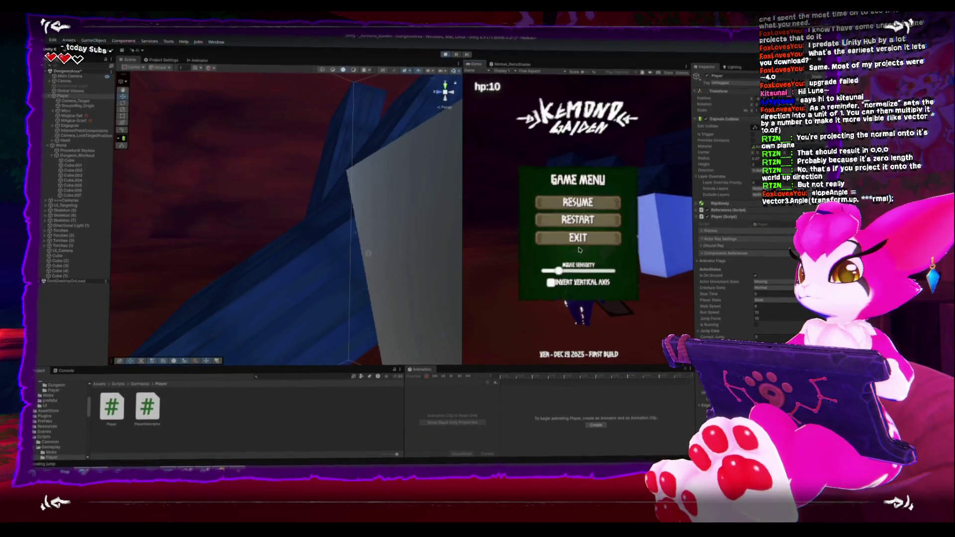
click(575, 238)
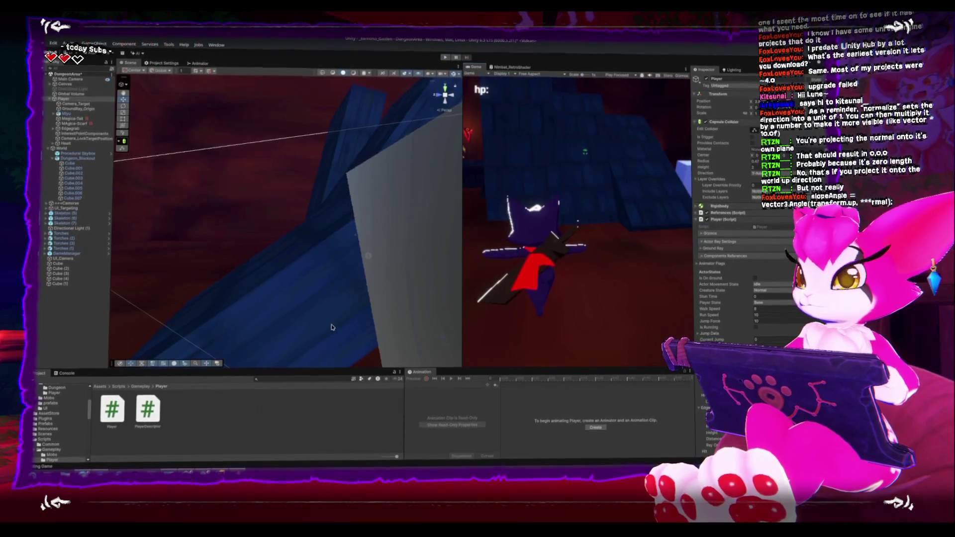
key(alt+Tab)
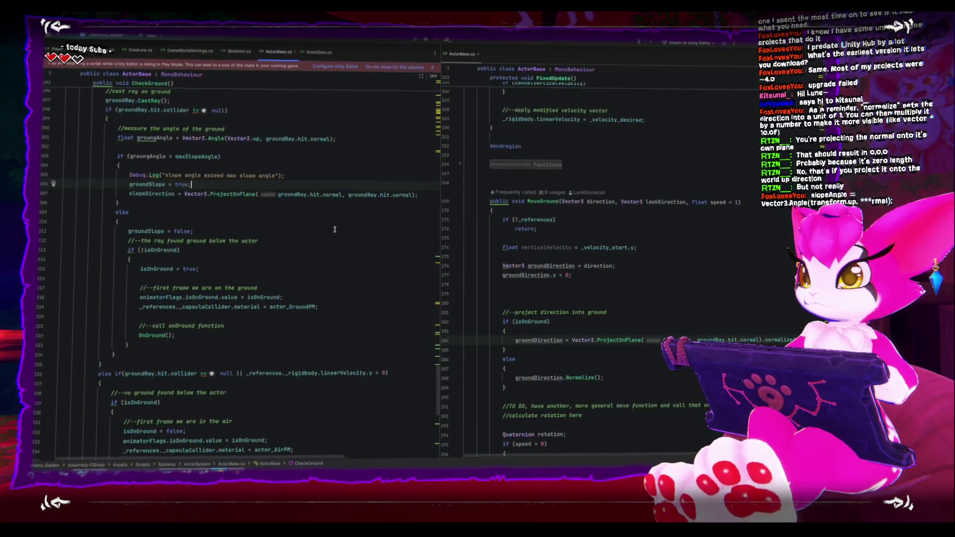
Add a blank line after groundSlope = true and start the Vector3 slopeDirectionFlat declaration
key(Return)
key(Return)
key(Up)
text(Vector3)
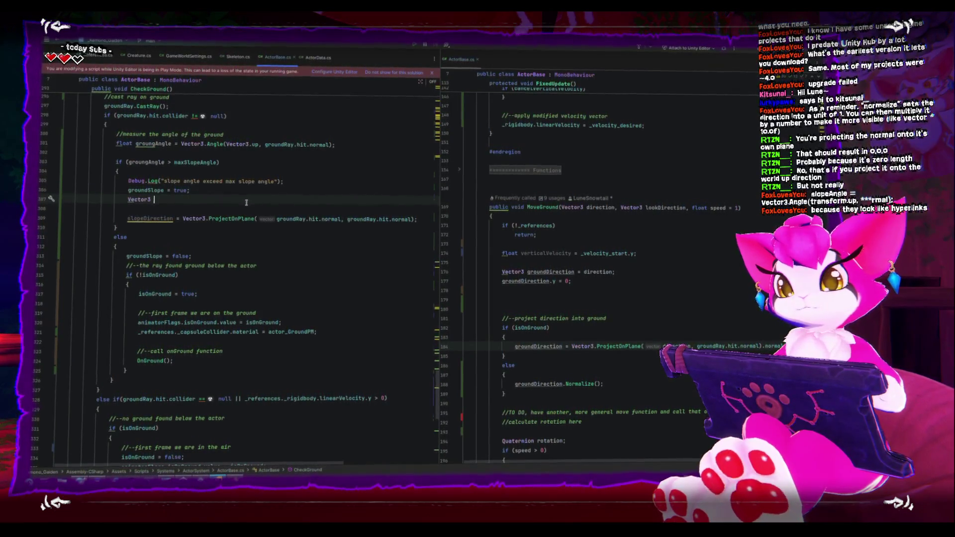
scroll(219, 259, up, 2)
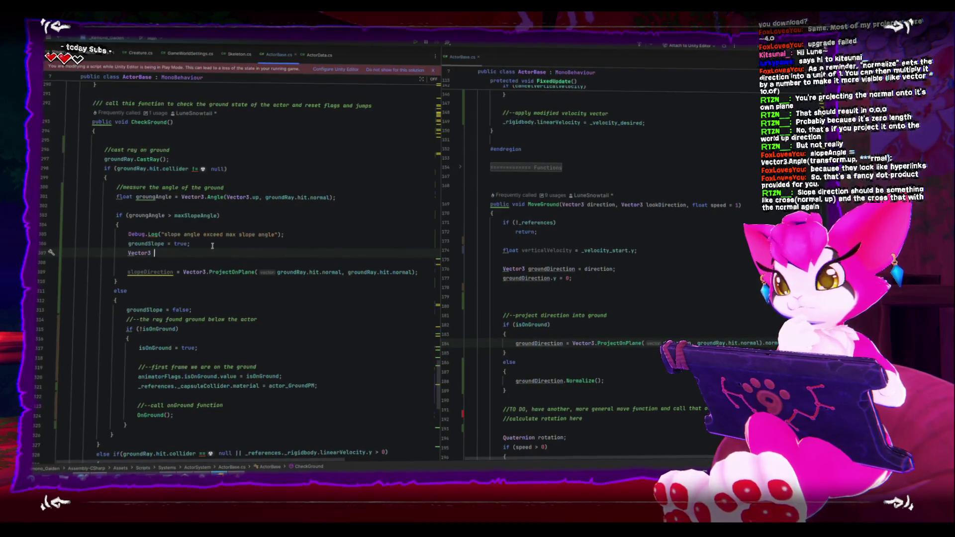
text(s)
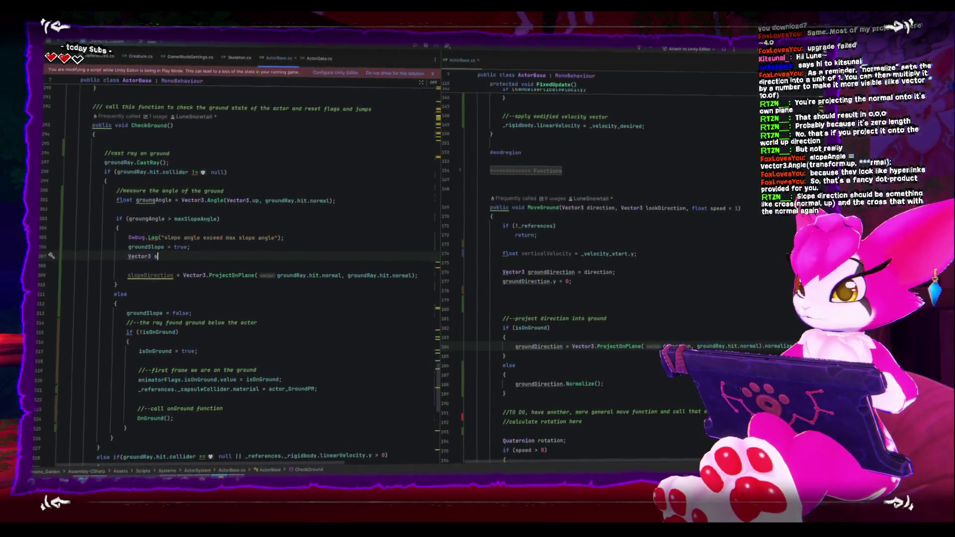
text(al)
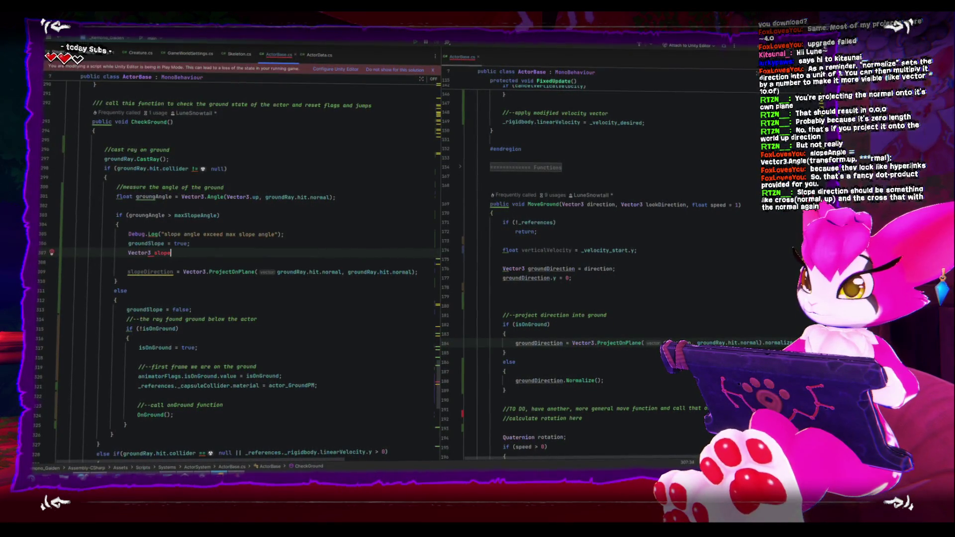
text(eD)
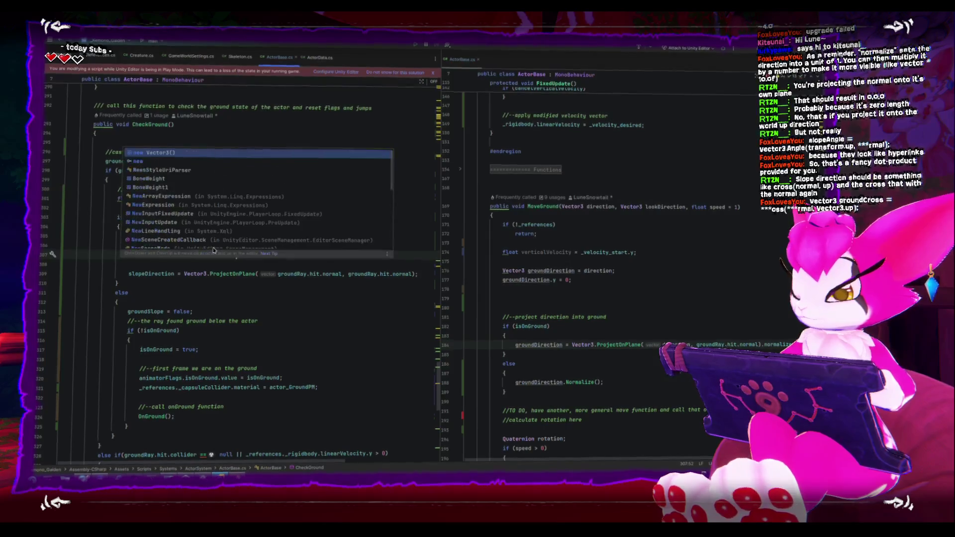
Declare slopeDirectionFlat from the ground normal, selecting normal.y to replace with 0
text(Vector3()
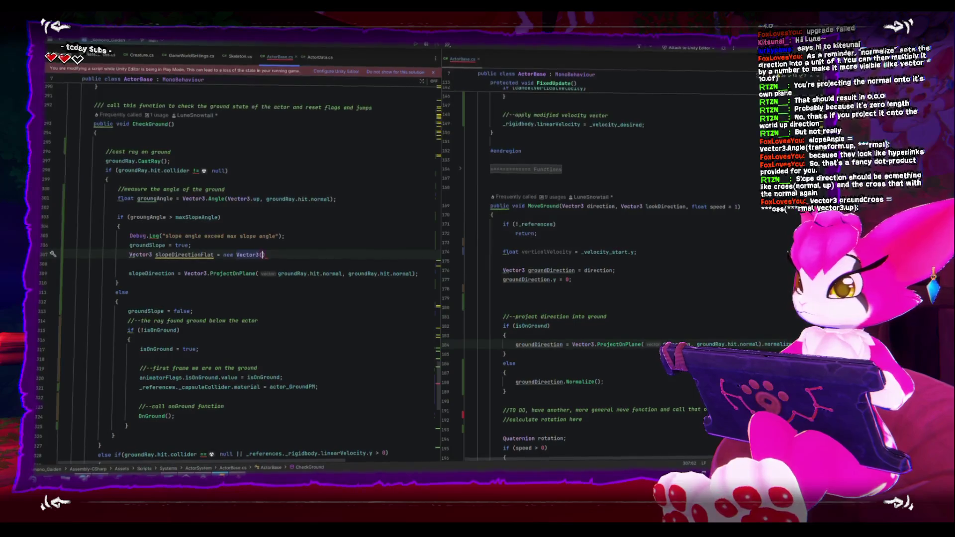
text(groundRay.hit)
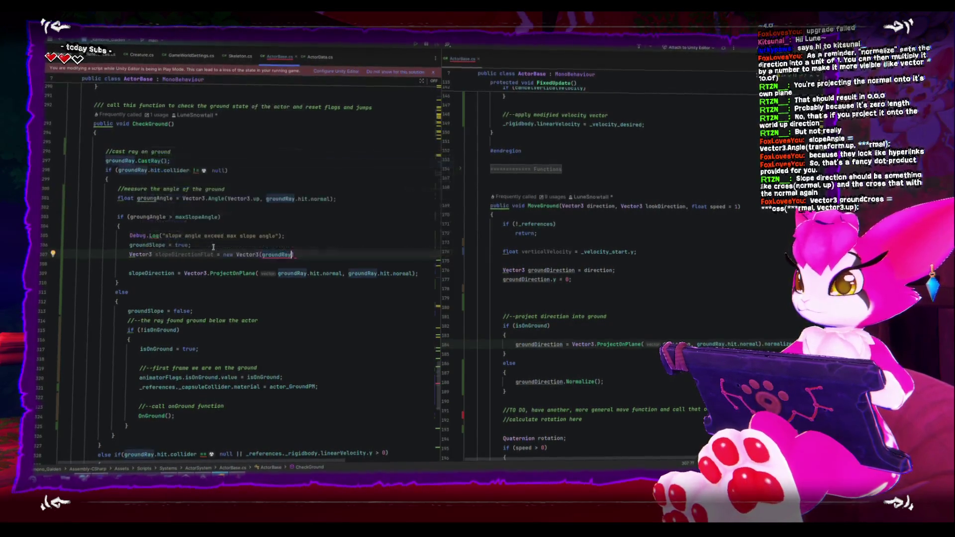
key(Tab)
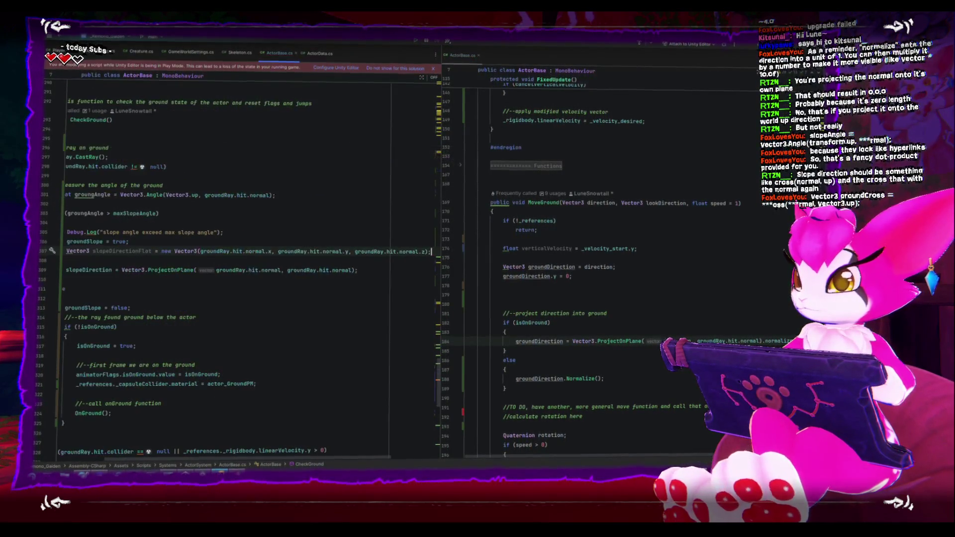
drag(278, 254, 341, 262)
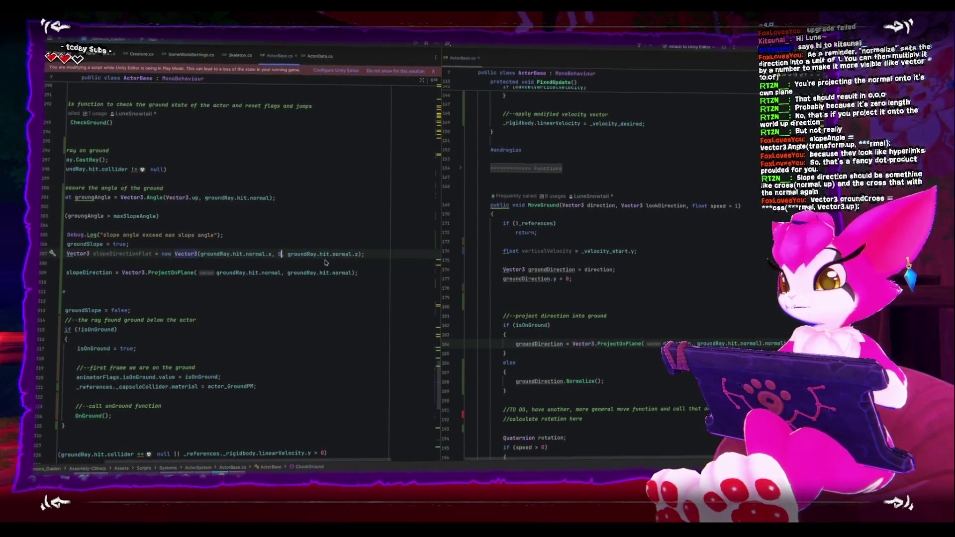
scroll(129, 264, up, 1)
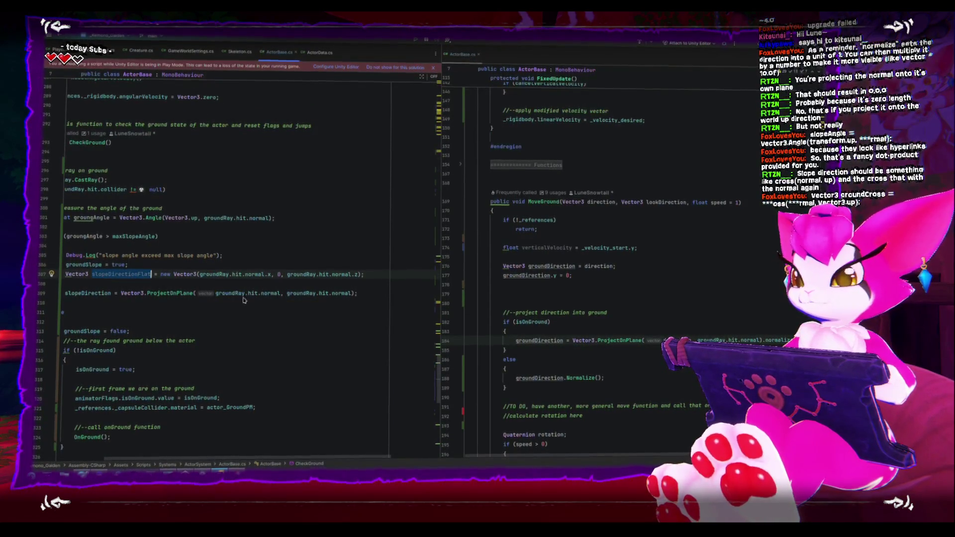
Pass slopeDirectionFlat as ProjectOnPlane's first argument in the slopeDirection line, then switch to Unity
key(Down)
key(Down)
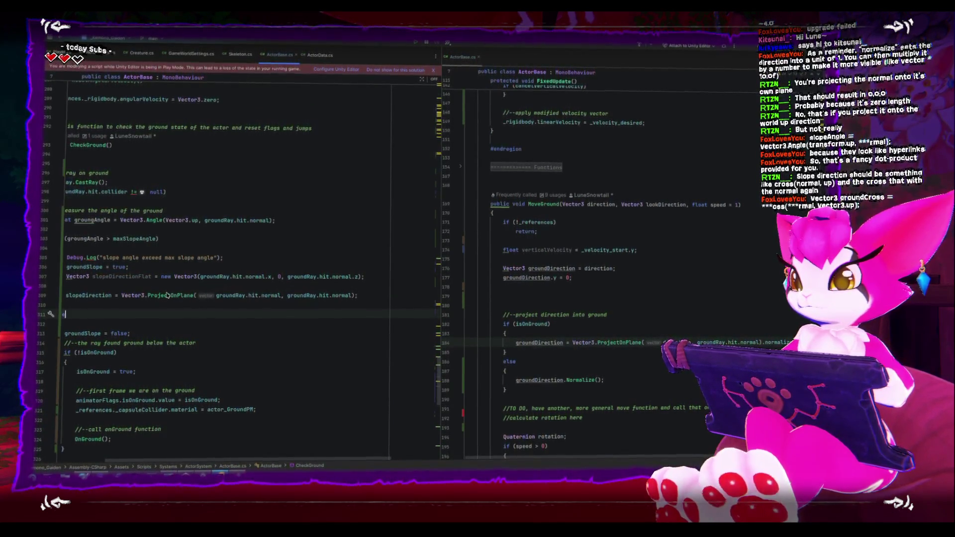
click(168, 297)
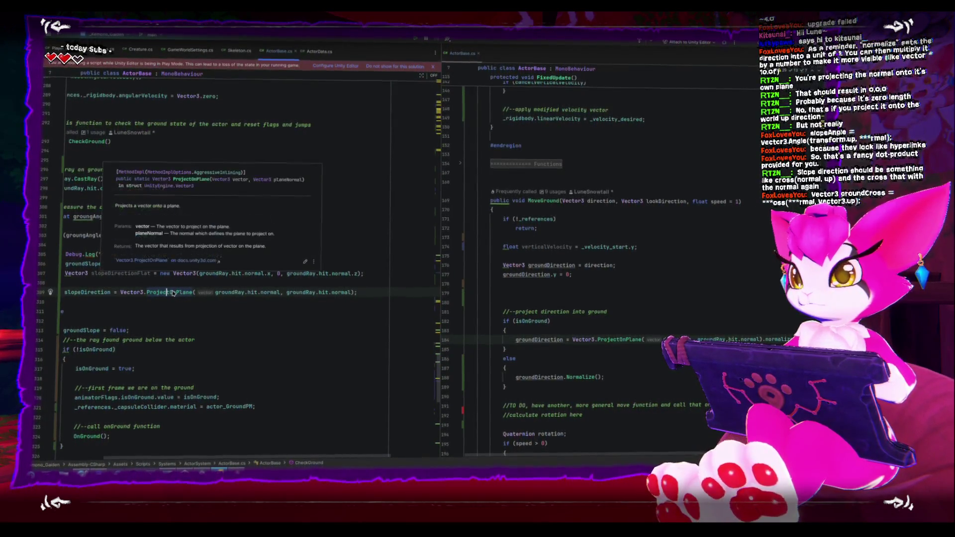
click(219, 316)
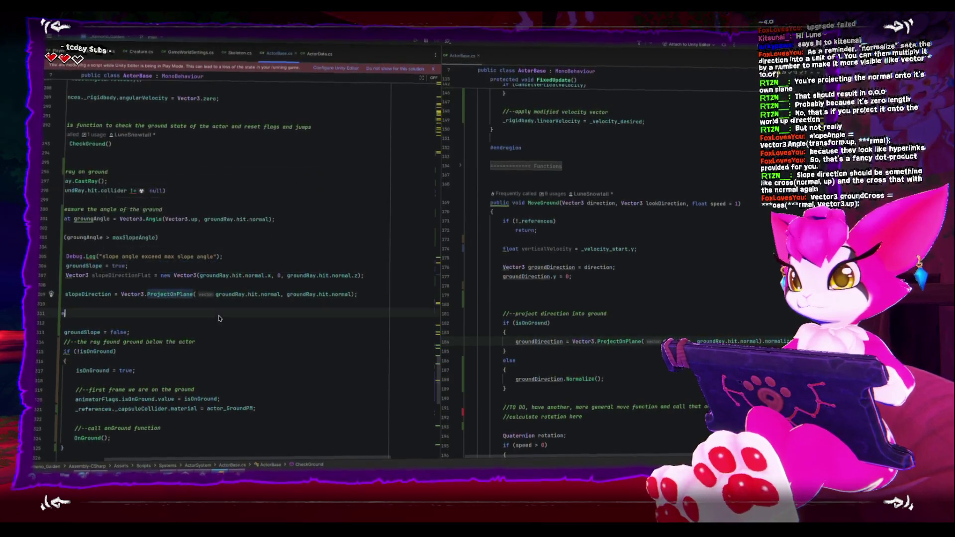
click(277, 297)
text(slopeDirectionFlat)
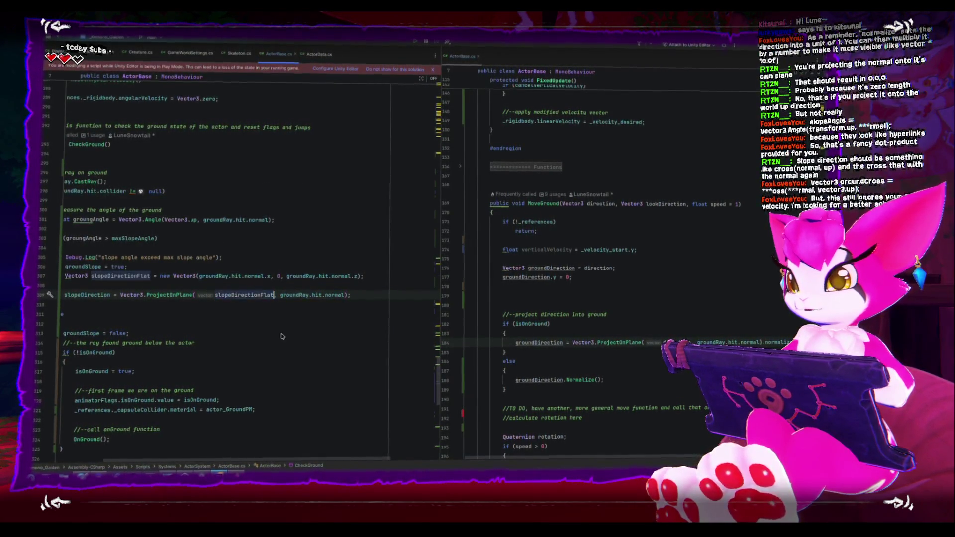
scroll(204, 438, left, 3)
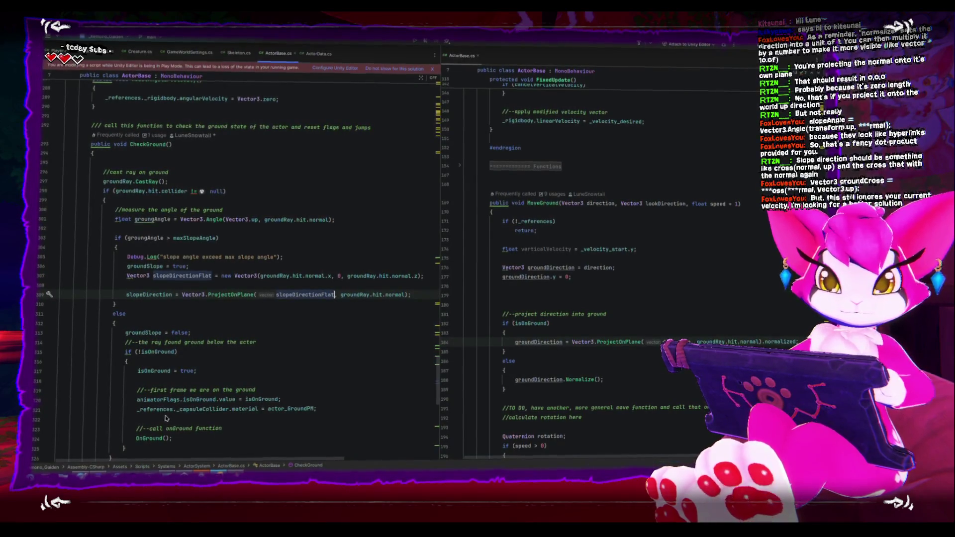
key(alt+Tab)
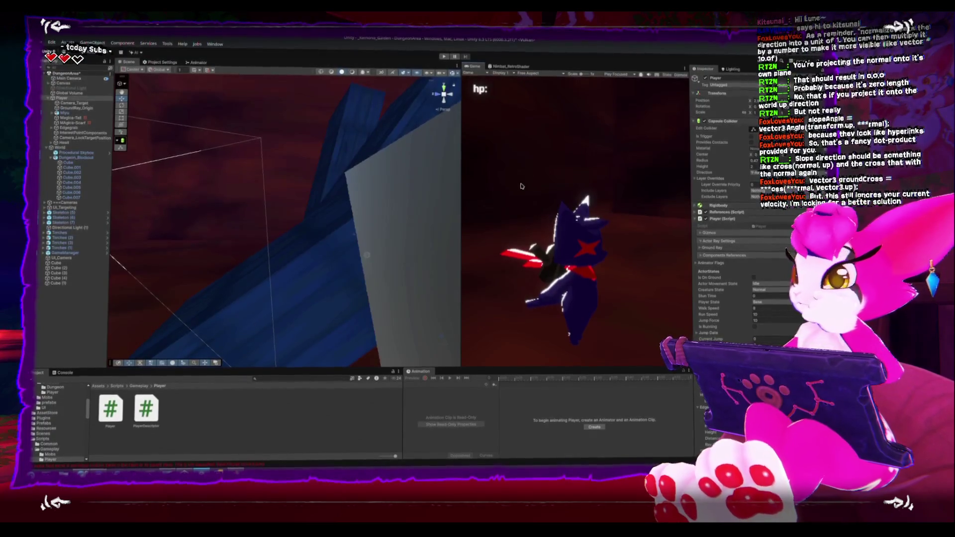
Play the game on the slope, pause it, and orbit the Scene view around the character
click(443, 56)
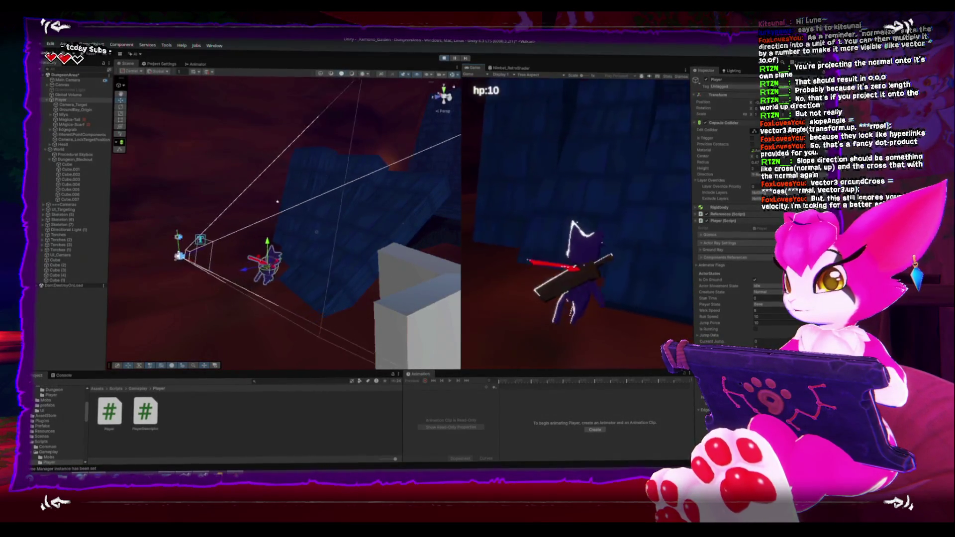
key(Escape)
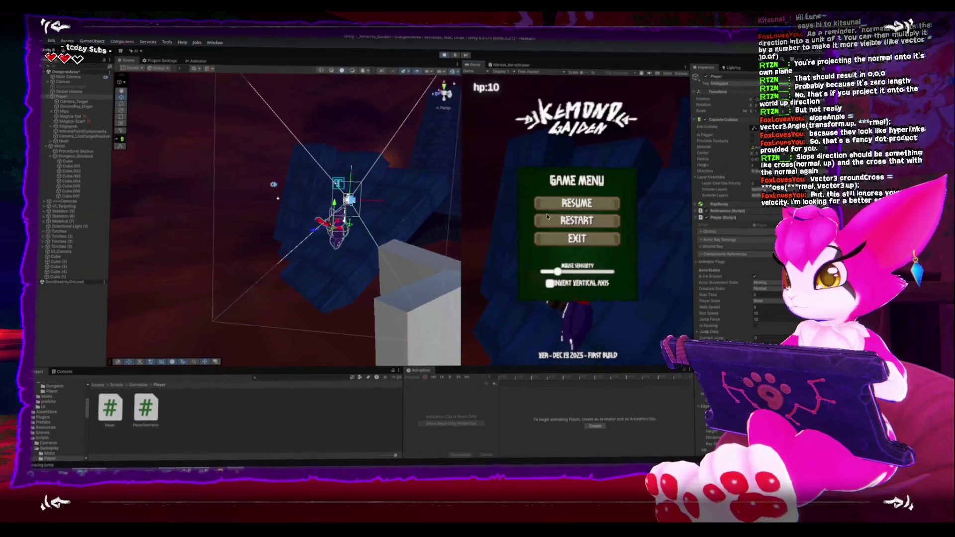
key(Escape)
click(322, 256)
mouse_move(323, 256)
mouse_down()
mouse_move(285, 308)
mouse_move(285, 219)
mouse_move(277, 221)
mouse_up()
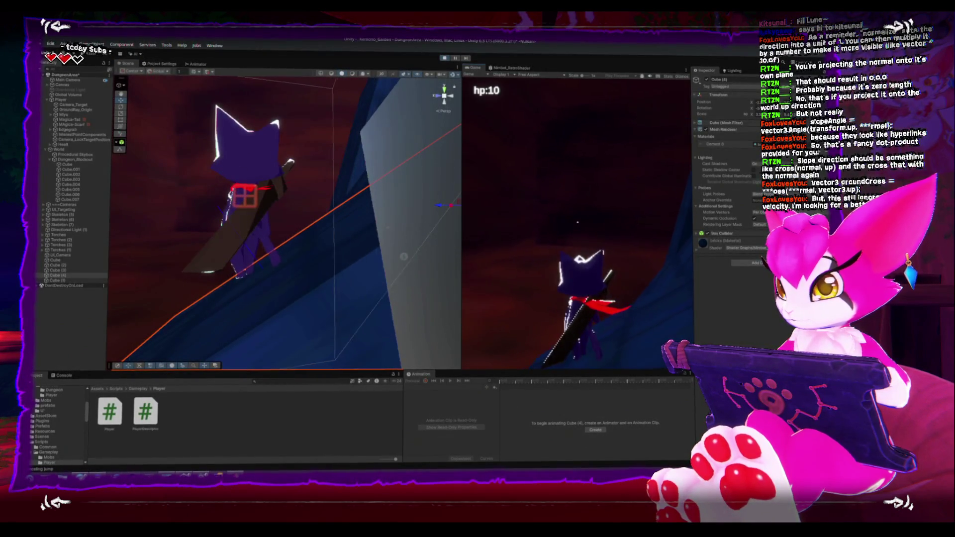
key(Escape)
mouse_move(281, 225)
mouse_down()
mouse_move(305, 191)
mouse_move(276, 256)
mouse_up()
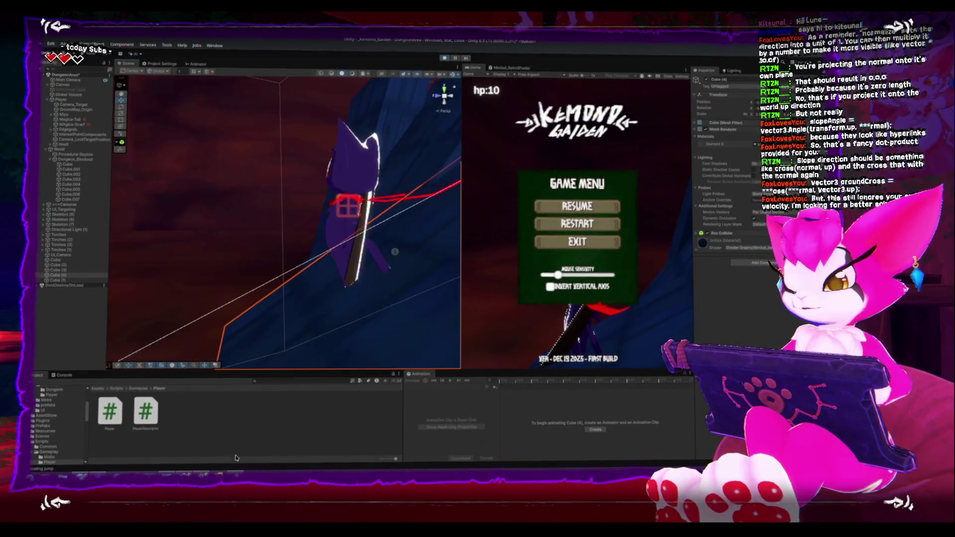
key(alt+Tab)
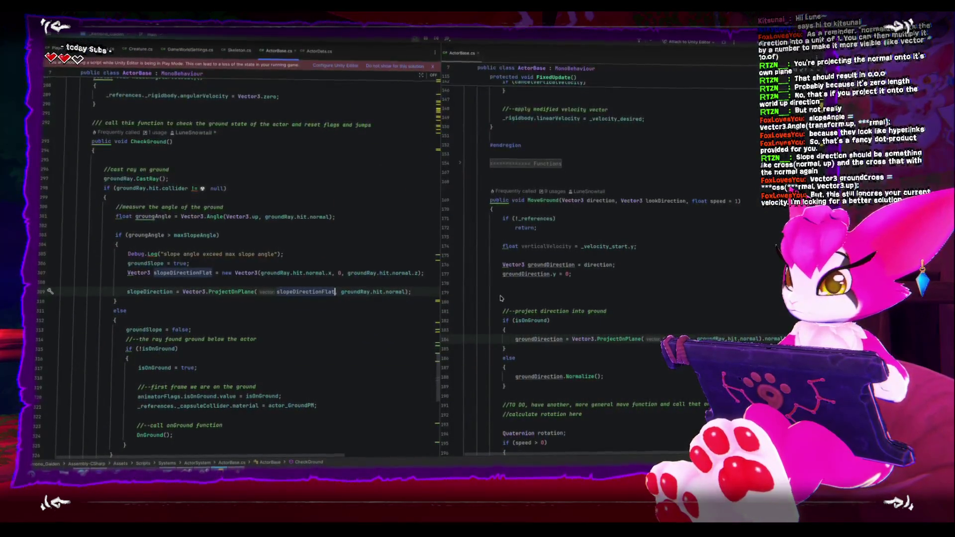
Move the slopeDirectionFlat and slopeDirection lines to just after the groundAngle calculation
double_click(152, 295)
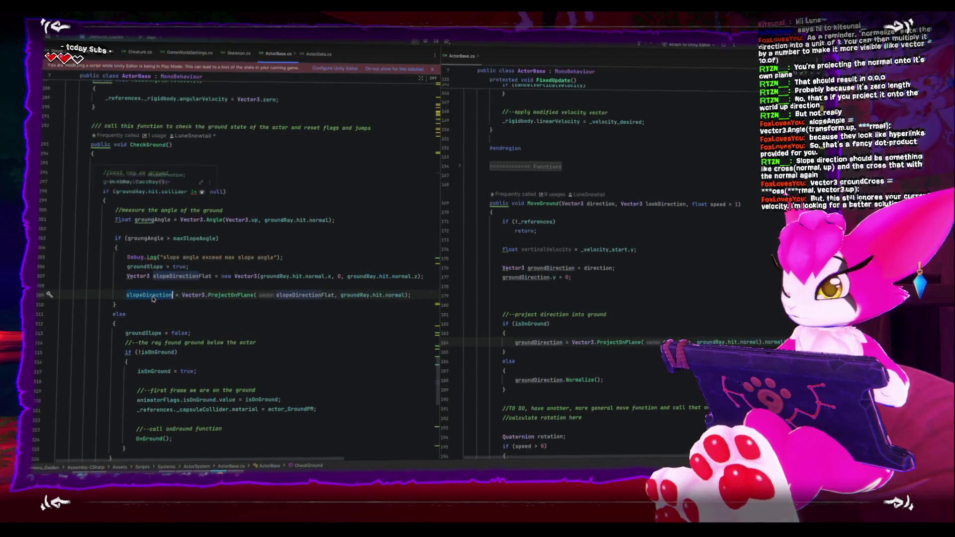
key(Up)
key(BackSpace)
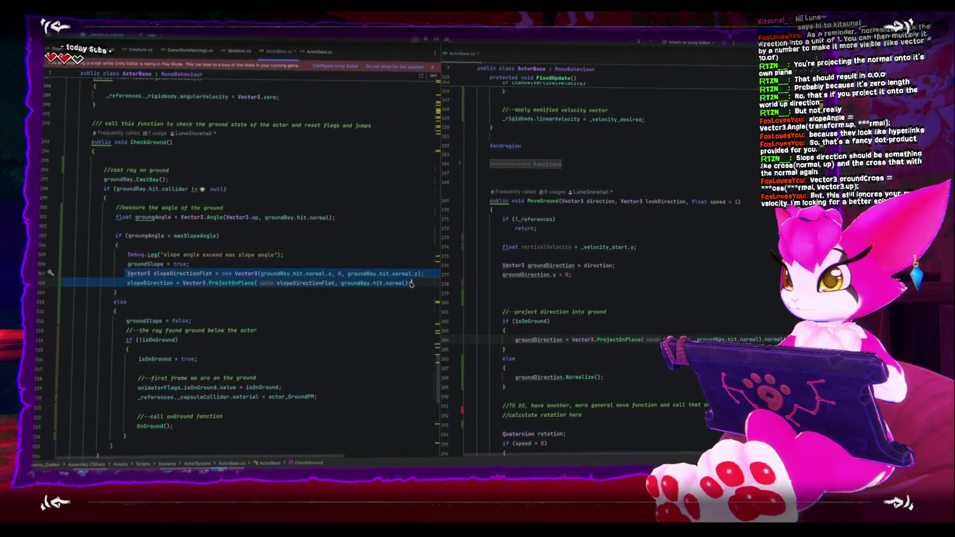
key(Delete)
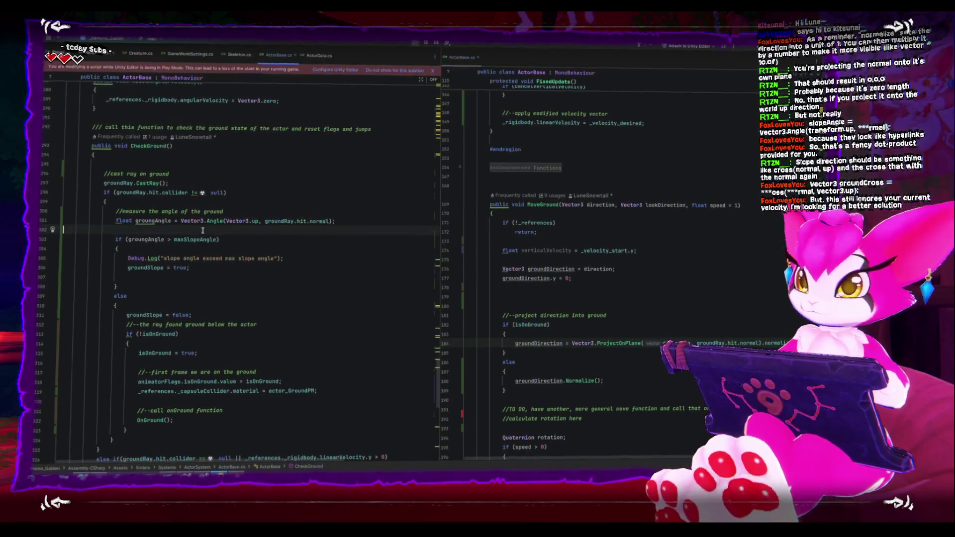
key(ctrl+v)
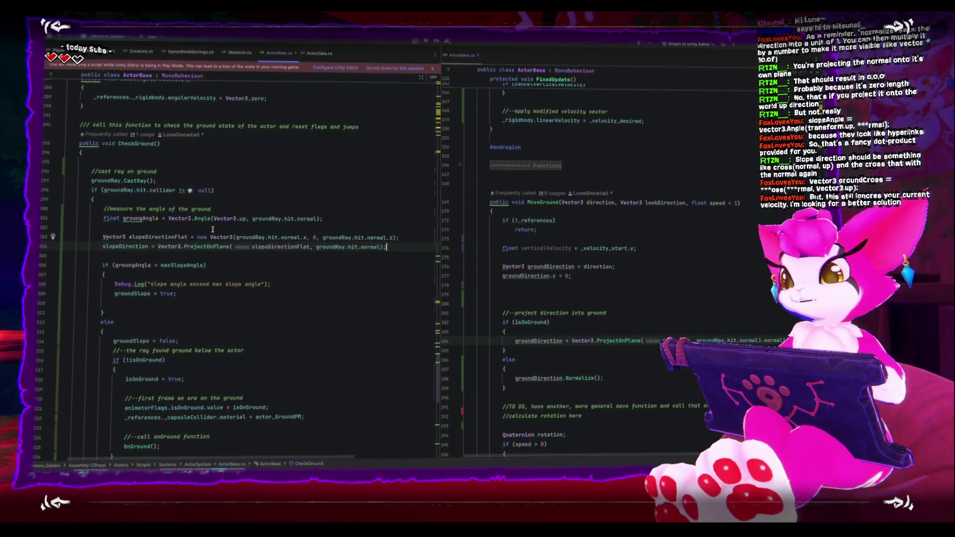
key(alt+Tab)
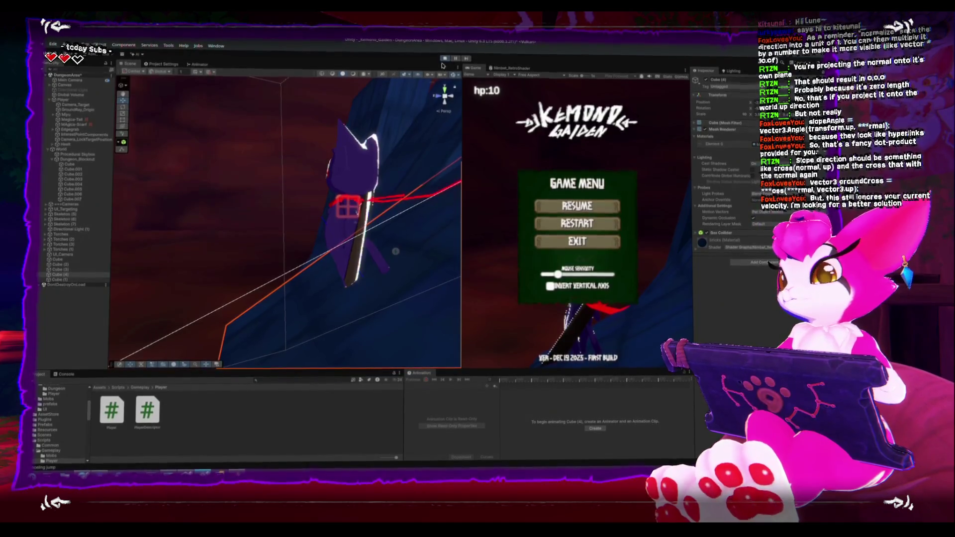
Restart the game with the new code, orbit around the slope cube, and stop playing
click(587, 225)
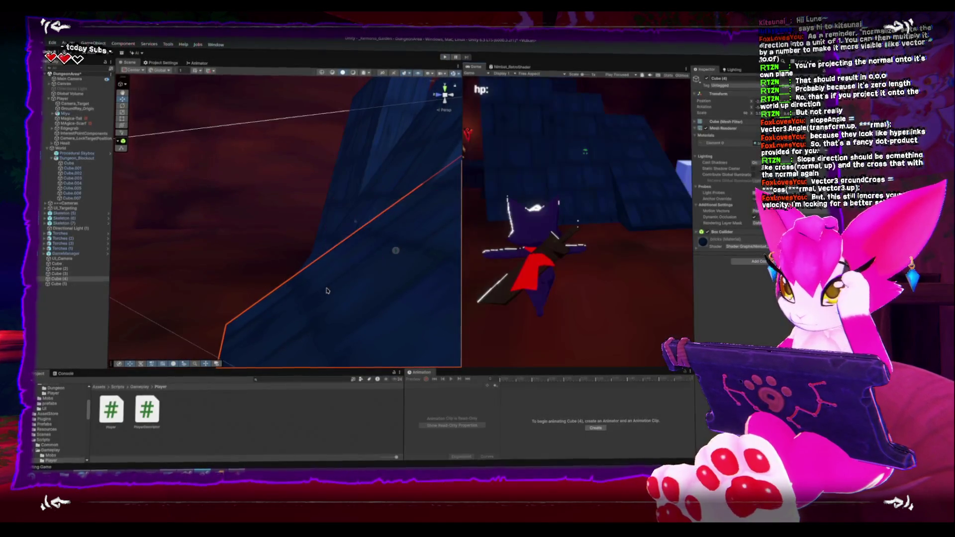
click(444, 60)
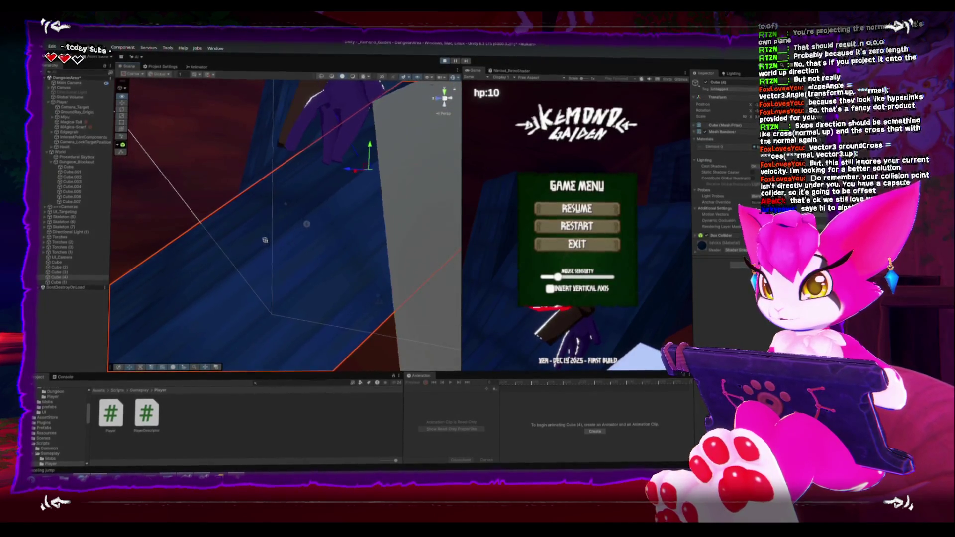
mouse_move(378, 262)
mouse_down()
mouse_move(218, 236)
mouse_move(222, 179)
mouse_up()
click(444, 63)
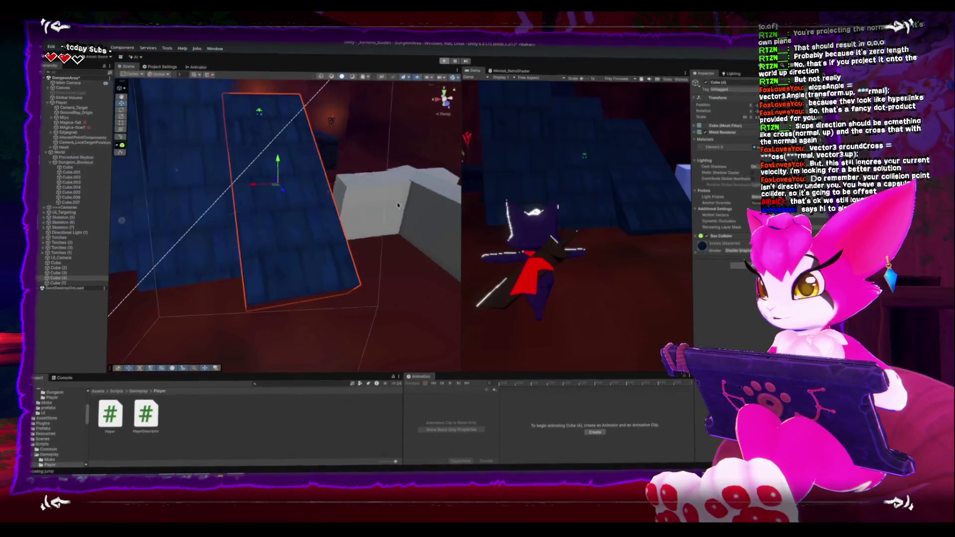
Delete the white blocks from the scene and start Play mode again
click(427, 219)
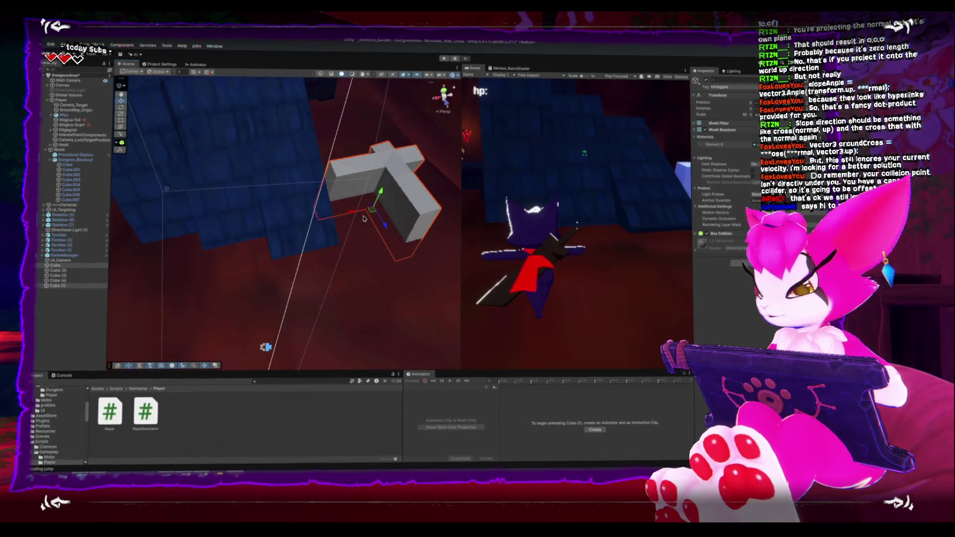
key(Delete)
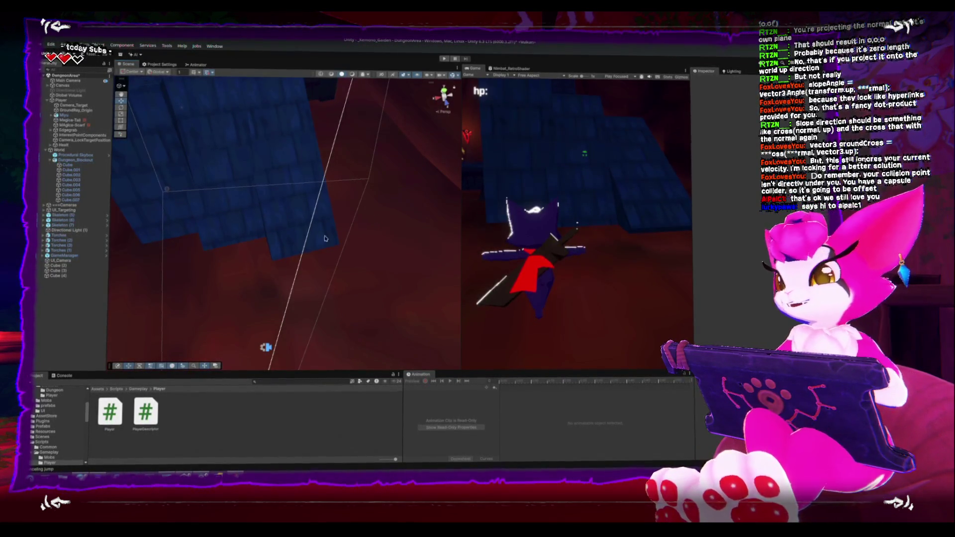
click(443, 62)
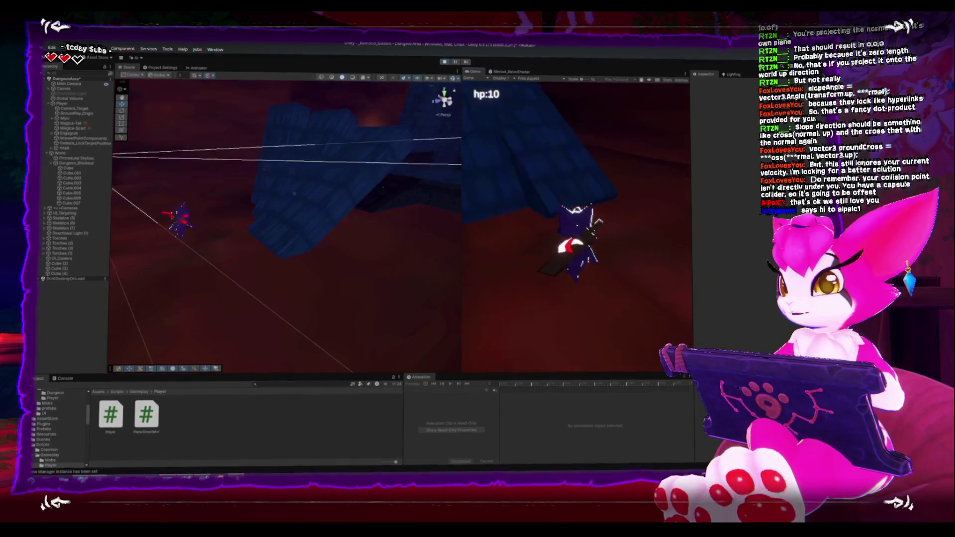
Pause and resume the game, orbiting and zooming the Scene view onto the character, ending on the Game Menu
key(Escape)
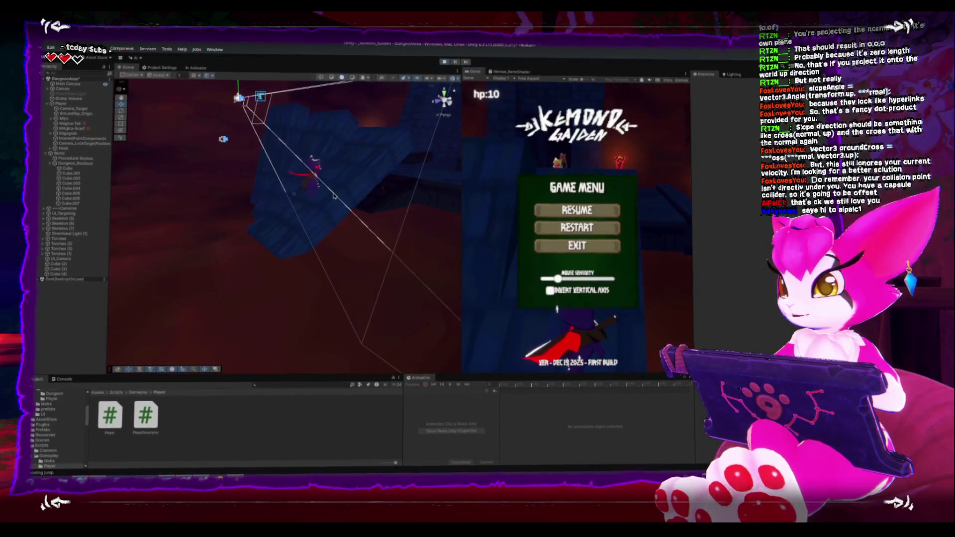
scroll(334, 197, up, 5)
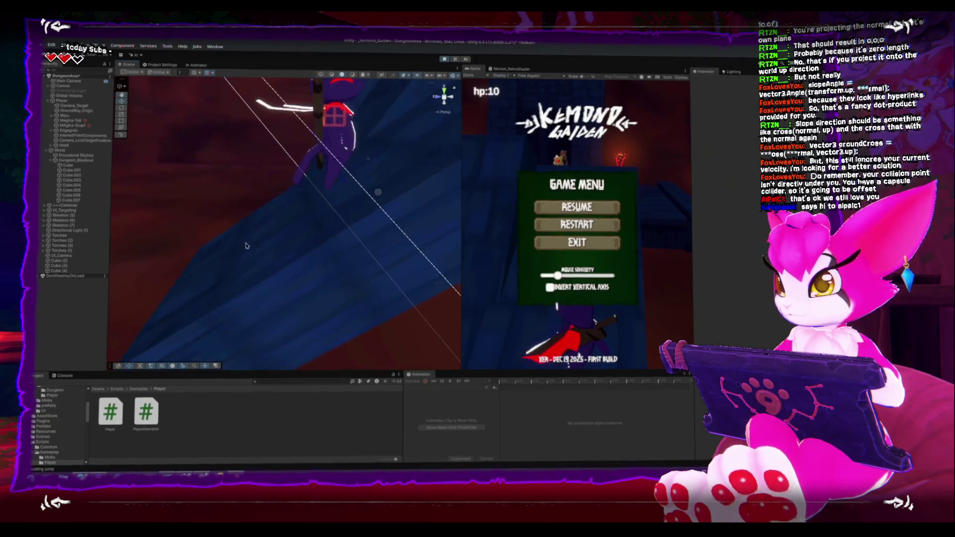
key(Escape)
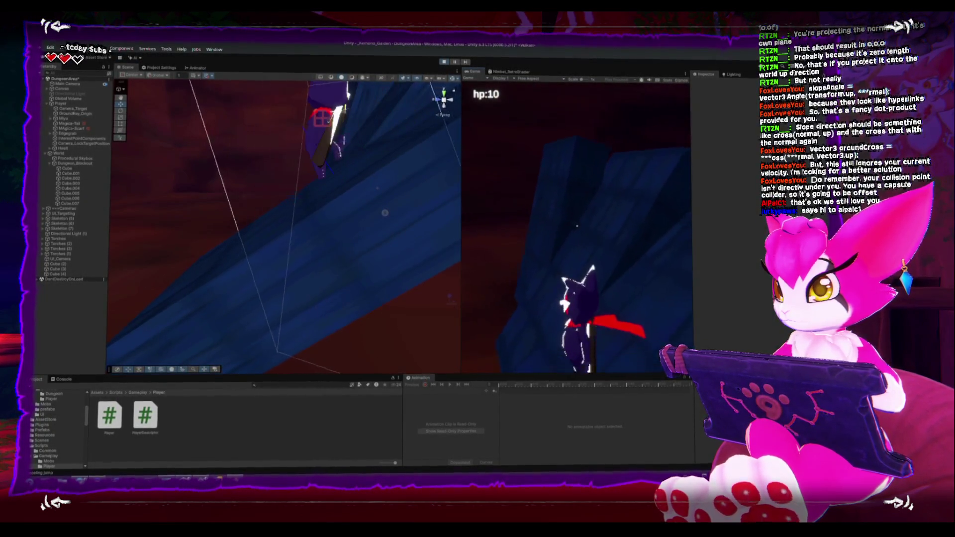
key(Escape)
scroll(340, 211, up, 3)
mouse_move(341, 212)
mouse_down()
mouse_move(308, 199)
mouse_move(431, 212)
mouse_up()
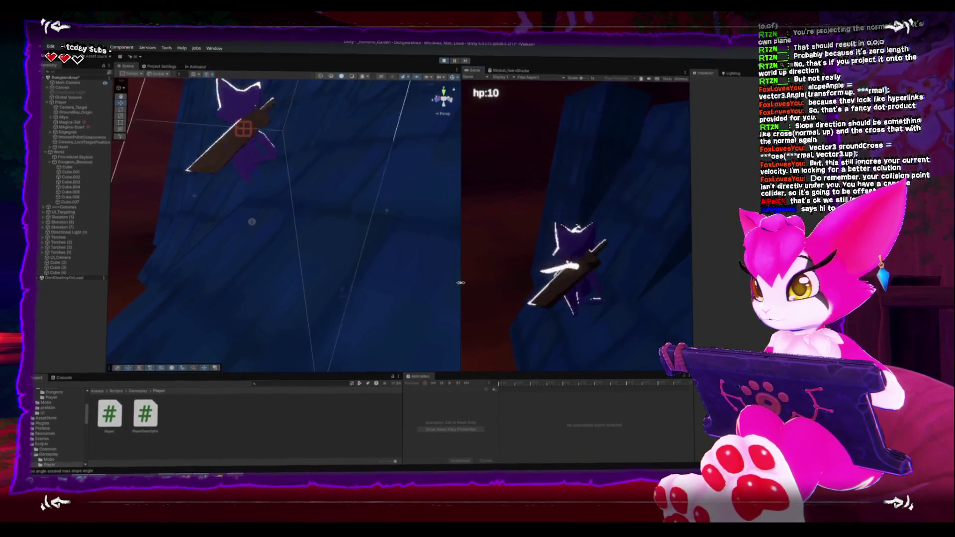
mouse_move(237, 227)
mouse_down()
mouse_move(304, 251)
mouse_move(277, 179)
mouse_move(376, 89)
mouse_up()
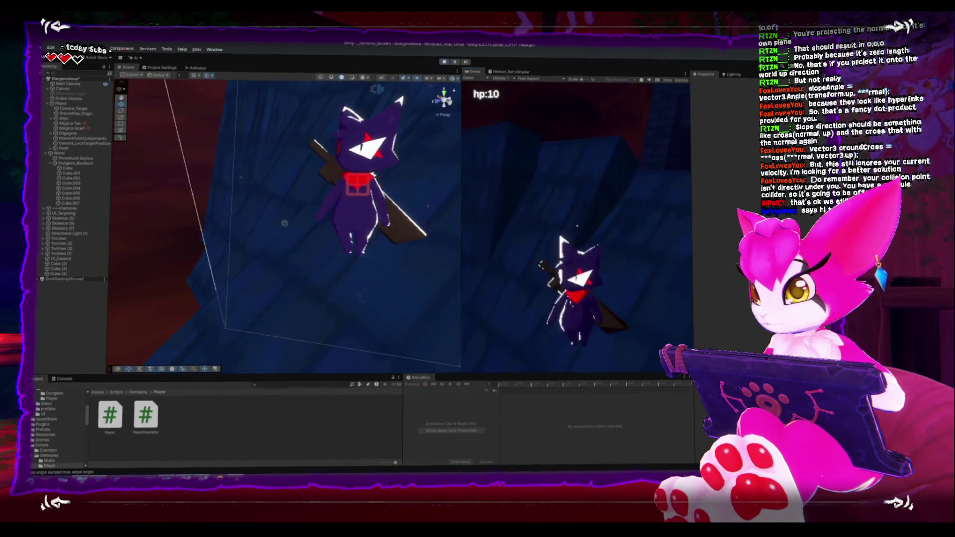
key(Escape)
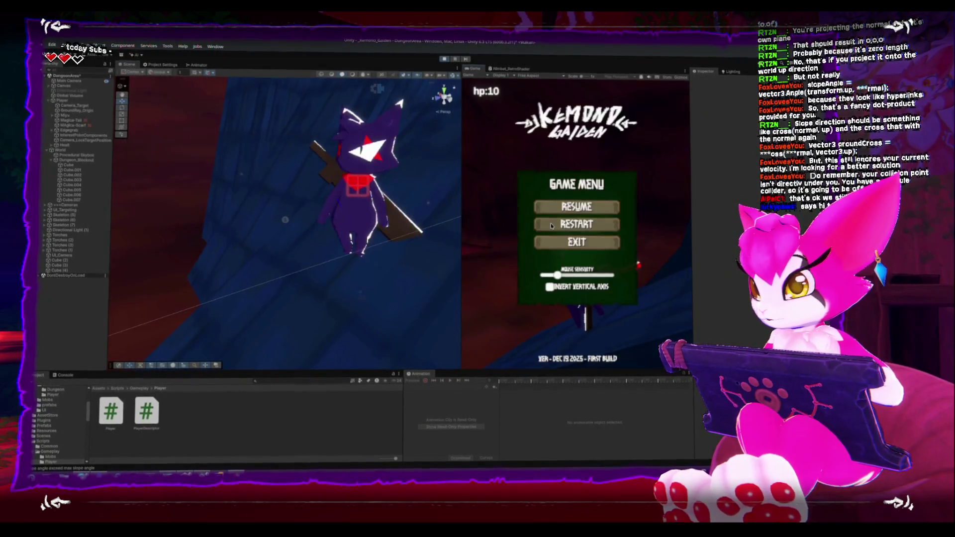
Resume, then pause and orbit the Scene camera to view the character from behind
key(Escape)
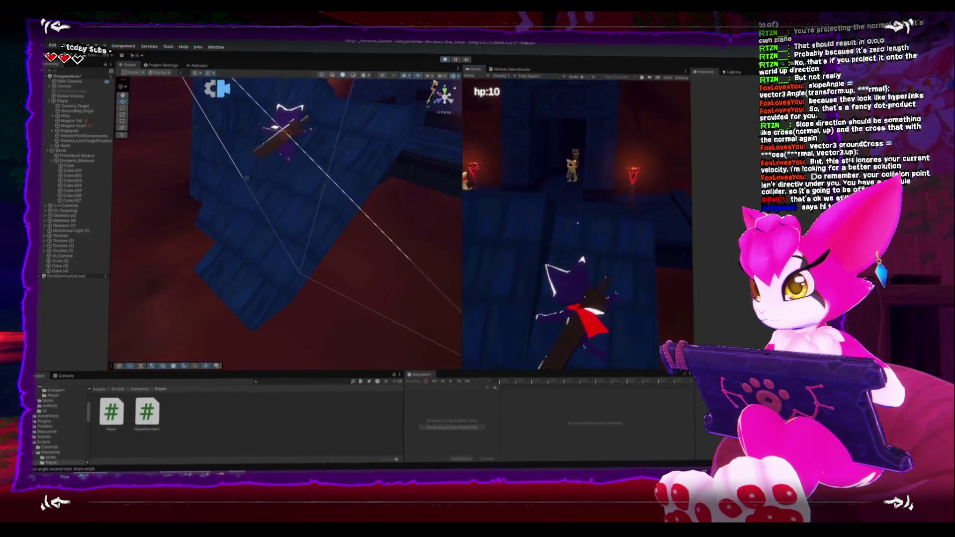
key(Escape)
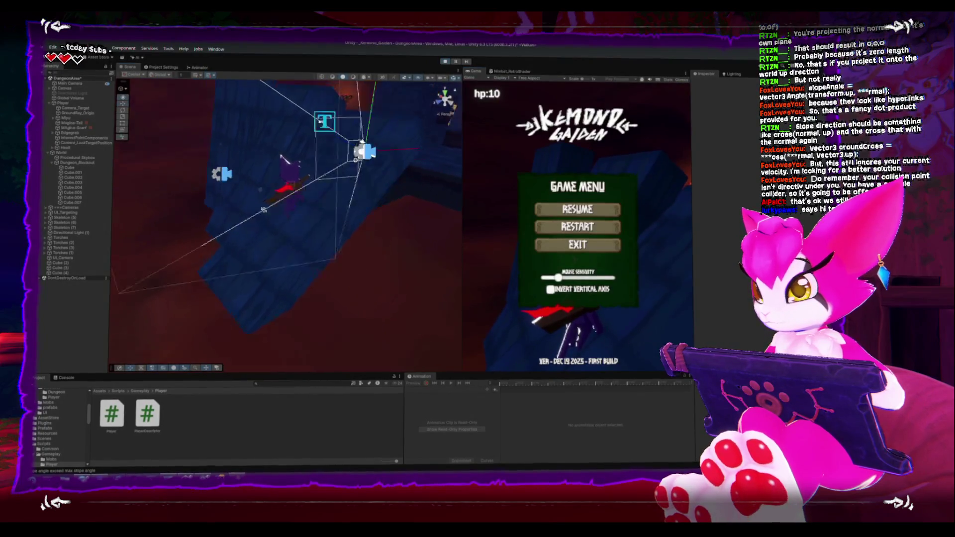
scroll(264, 210, up, 5)
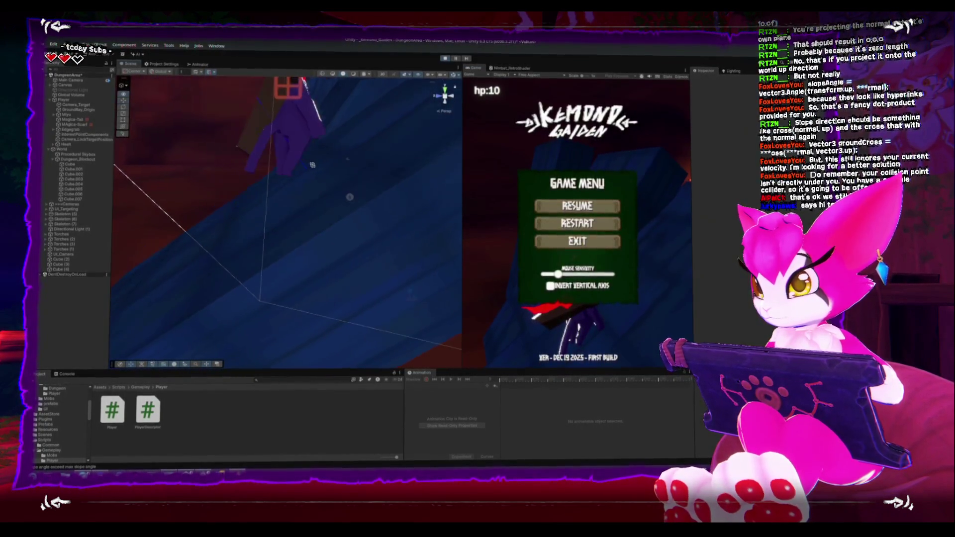
mouse_move(312, 165)
mouse_down()
mouse_move(348, 209)
mouse_move(551, 353)
mouse_up()
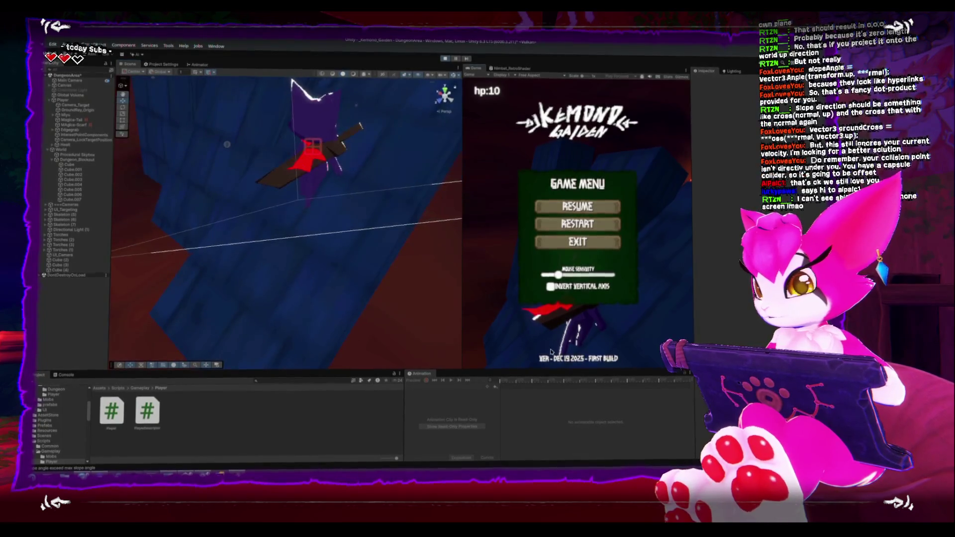
key(Escape)
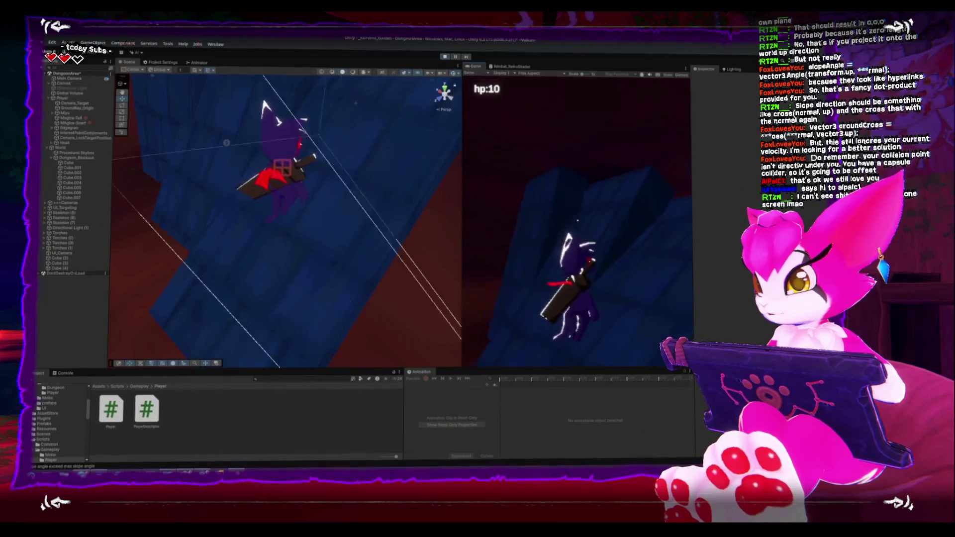
Pause twice more, orbiting the Scene camera back onto the character, then choose Resume
key(Escape)
mouse_move(448, 223)
mouse_down()
mouse_move(238, 217)
mouse_move(306, 236)
mouse_move(334, 217)
mouse_move(326, 183)
mouse_up()
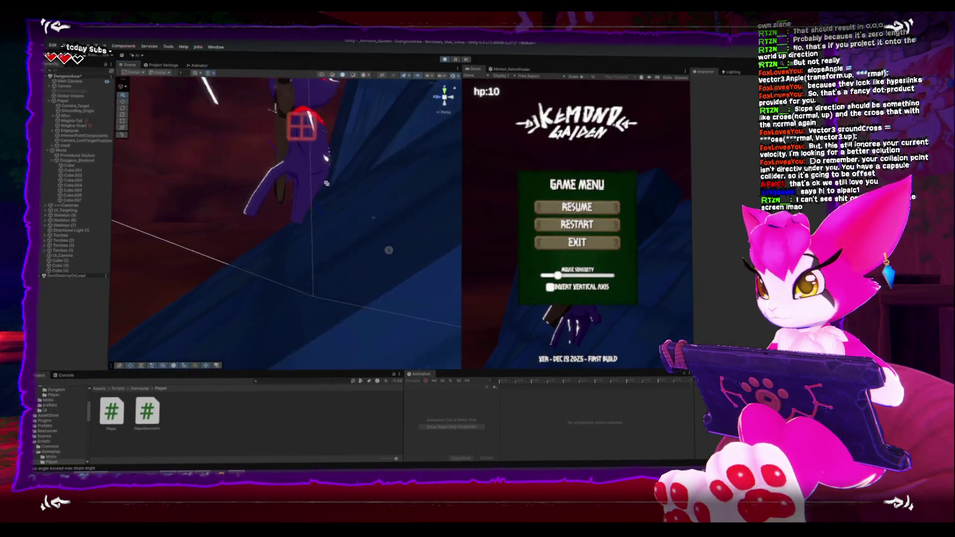
key(Escape)
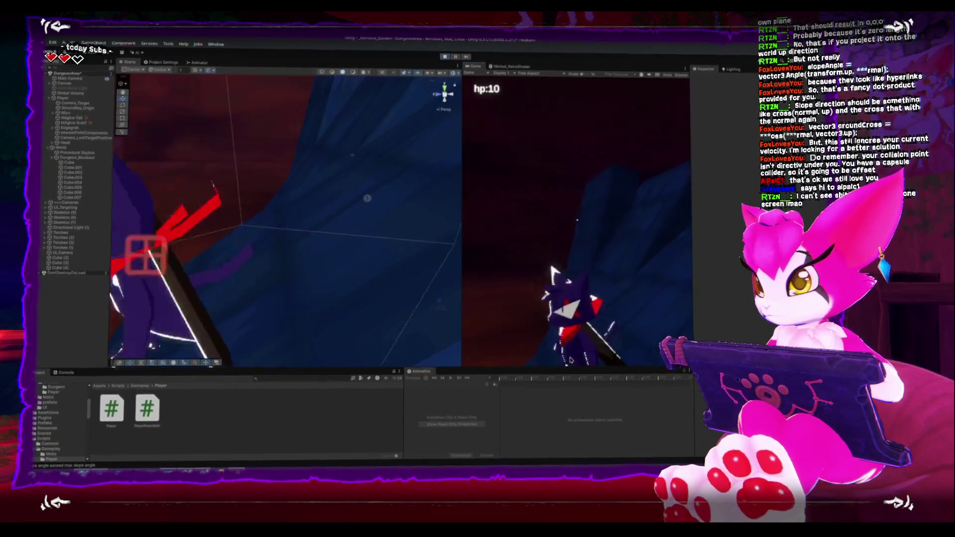
key(Escape)
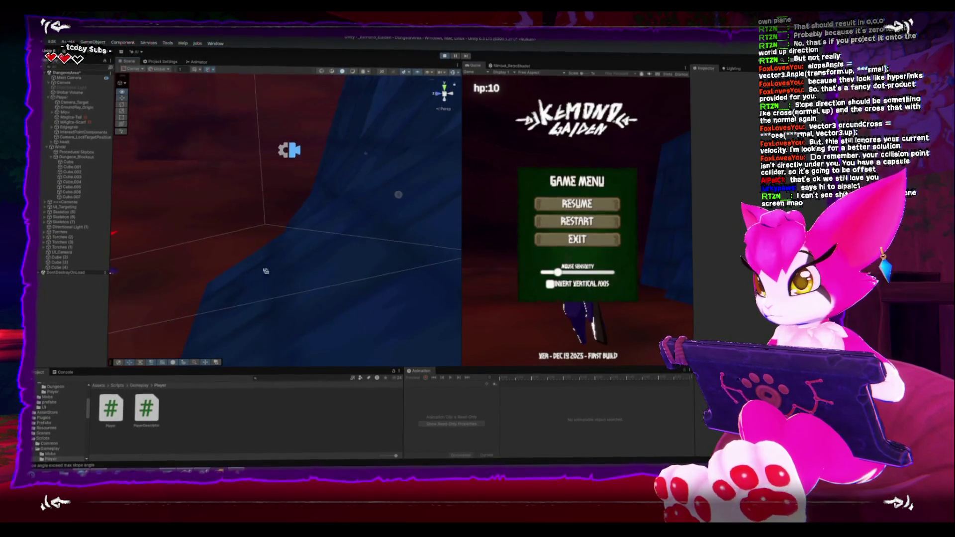
mouse_move(265, 271)
mouse_down()
mouse_move(220, 250)
mouse_move(242, 263)
mouse_move(239, 250)
mouse_up()
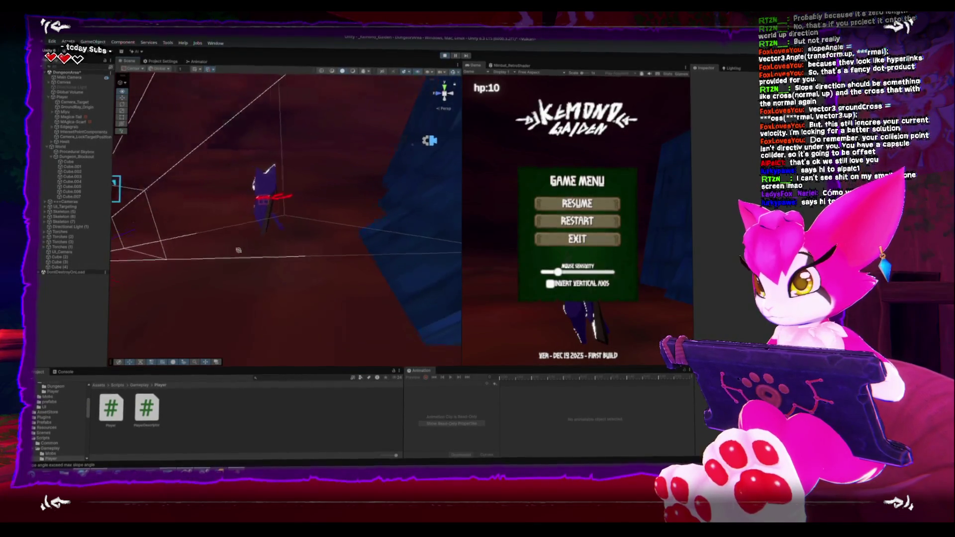
click(577, 203)
Run across the slope toward the blue wall swinging the sword, pause to frame the player, then bring up the browser meme
key(space)
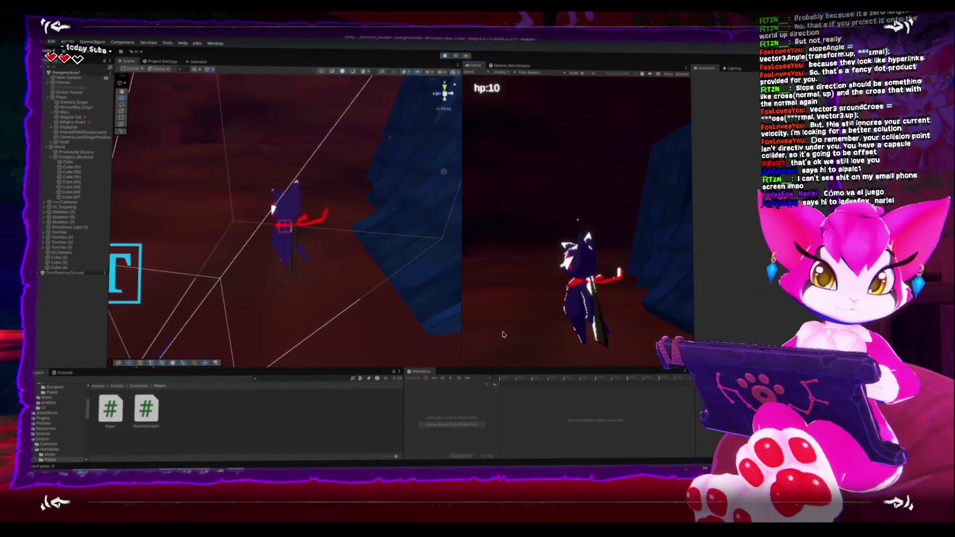
click(504, 333)
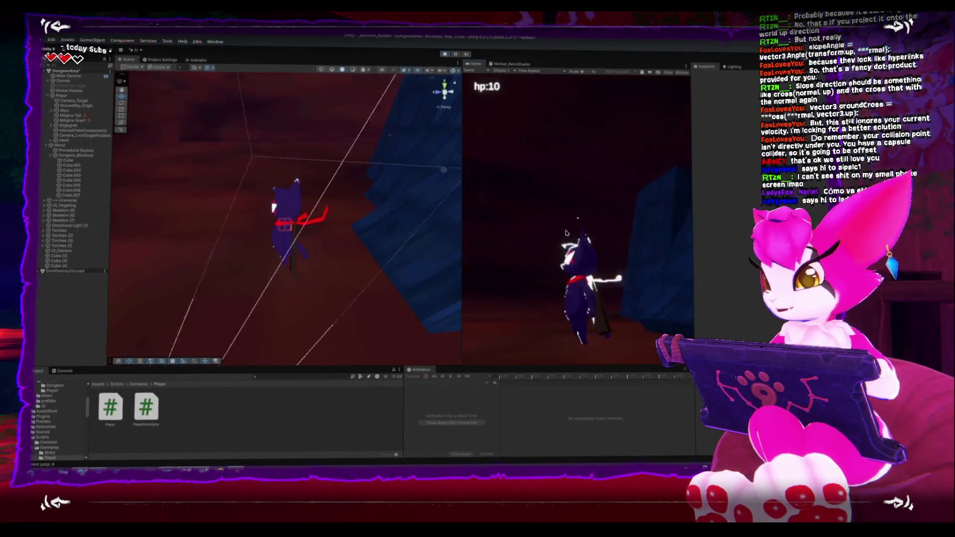
key(w)
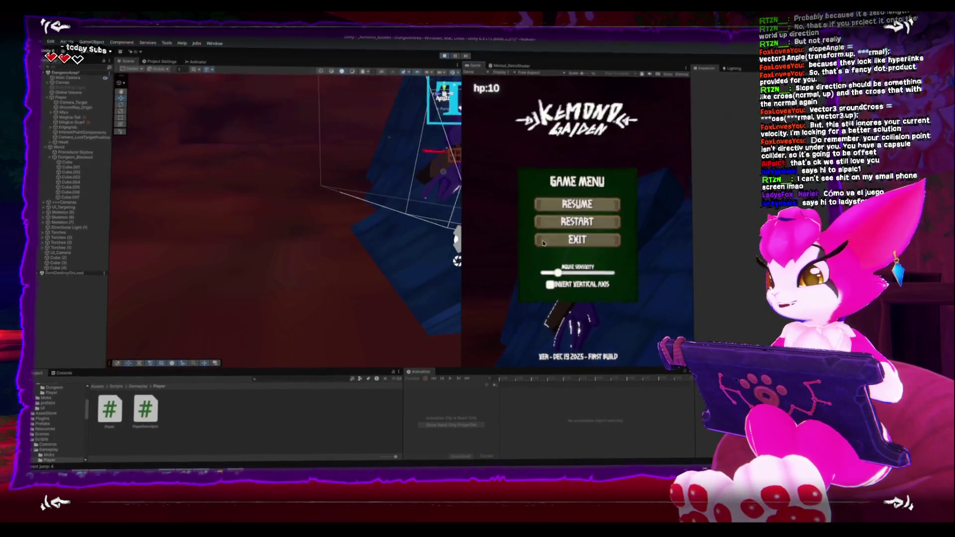
key(f)
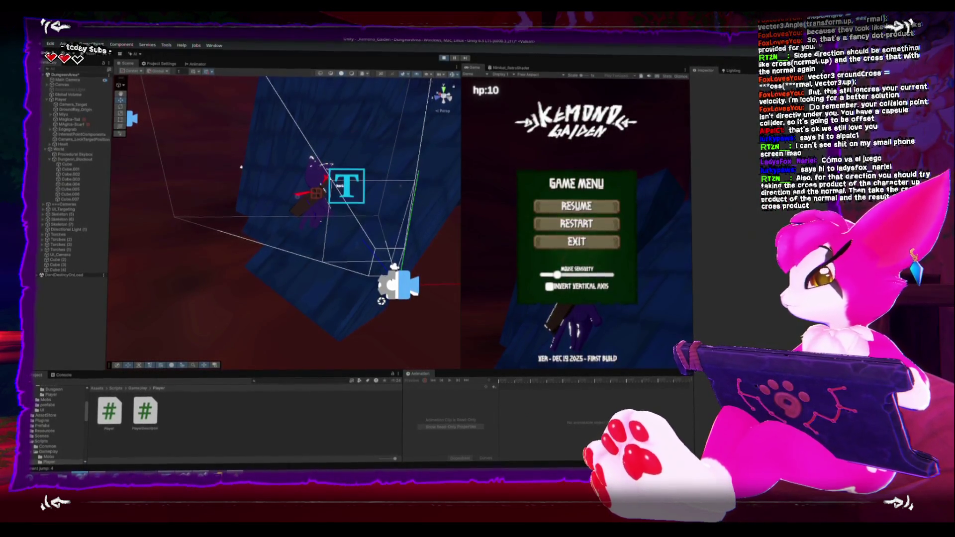
key(alt+Tab)
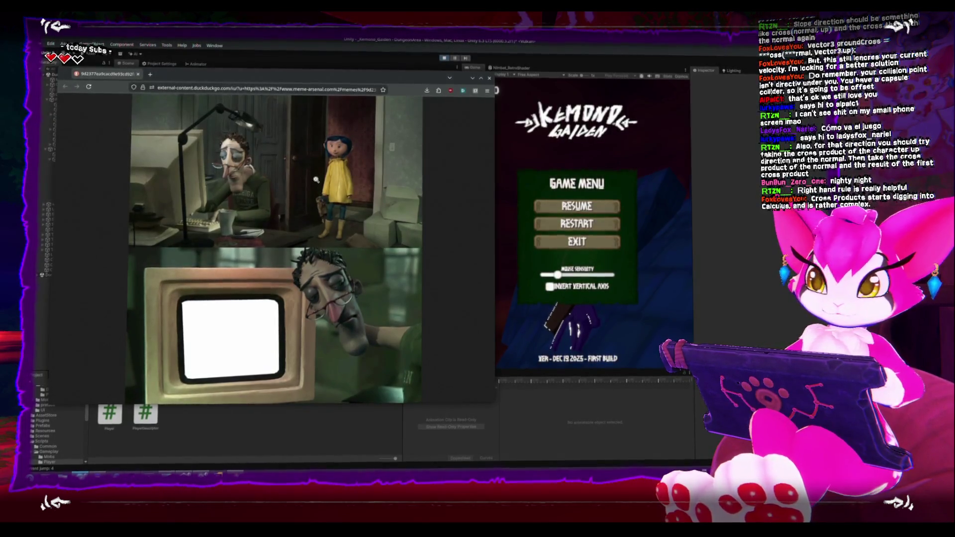
Close the browser meme window, then orbit Unity's Scene view and resume the game
mouse_move(336, 80)
mouse_down()
mouse_move(430, 99)
mouse_move(349, 98)
mouse_up()
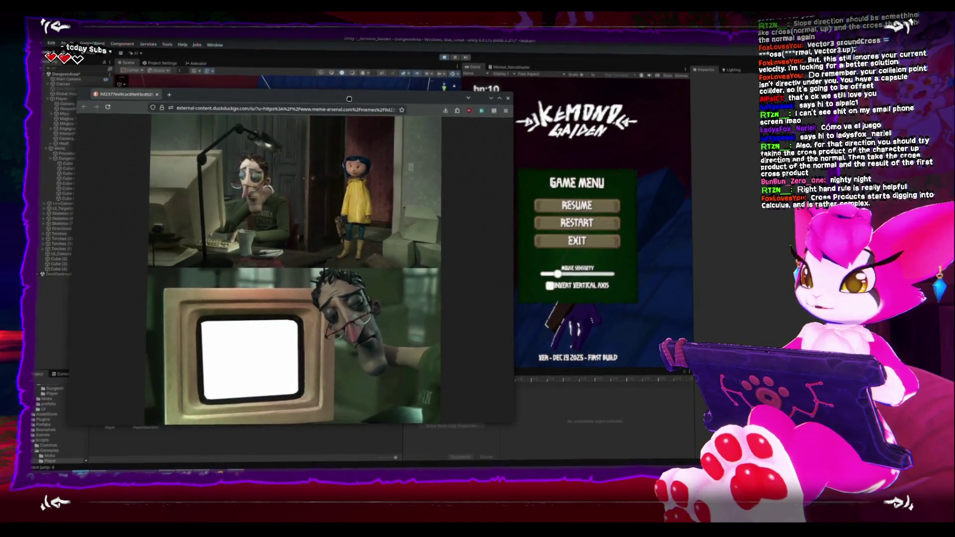
key(ctrl+w)
mouse_move(205, 203)
mouse_down()
mouse_move(252, 180)
mouse_move(516, 344)
mouse_up()
click(585, 341)
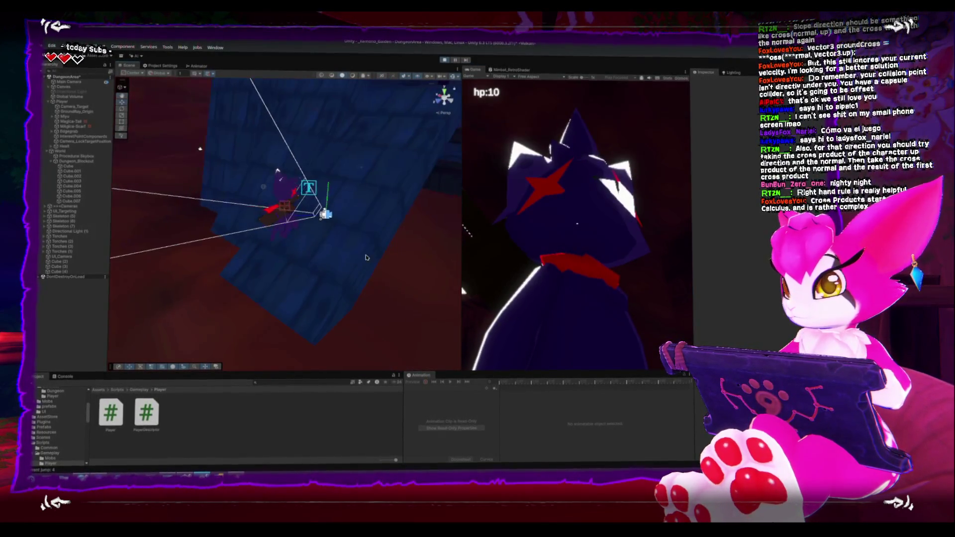
Walk the character, pause twice to orbit the Scene camera in on the player, then switch to Rider
key(w)
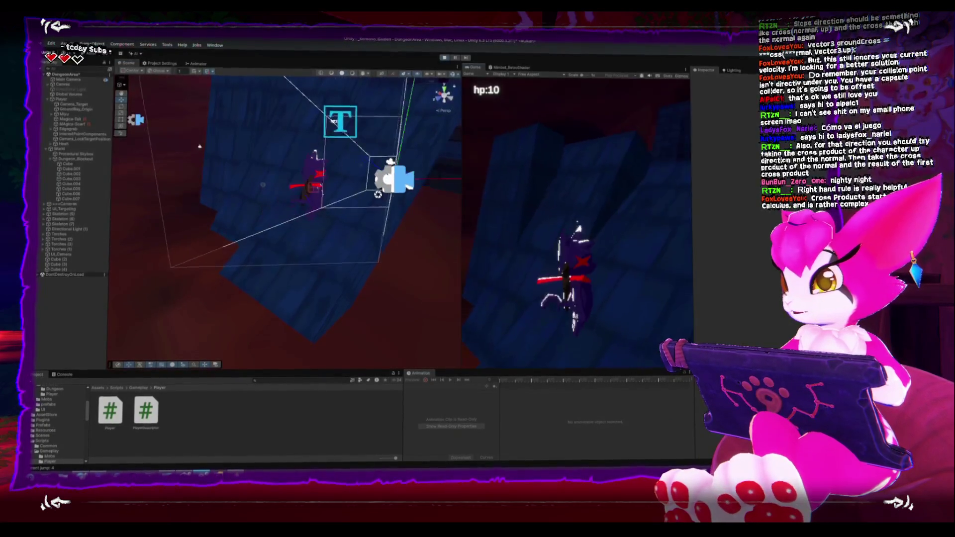
key(Escape)
drag(408, 174, 346, 220)
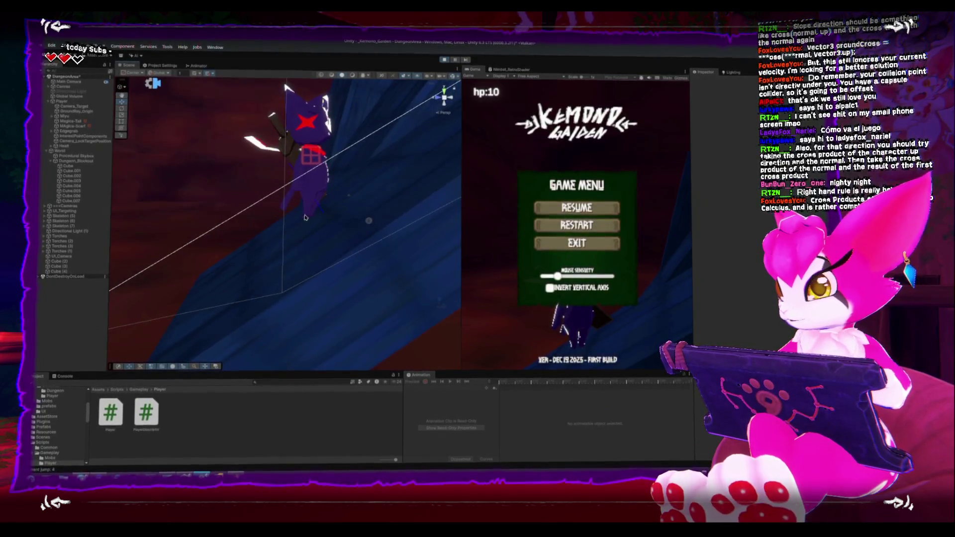
key(Escape)
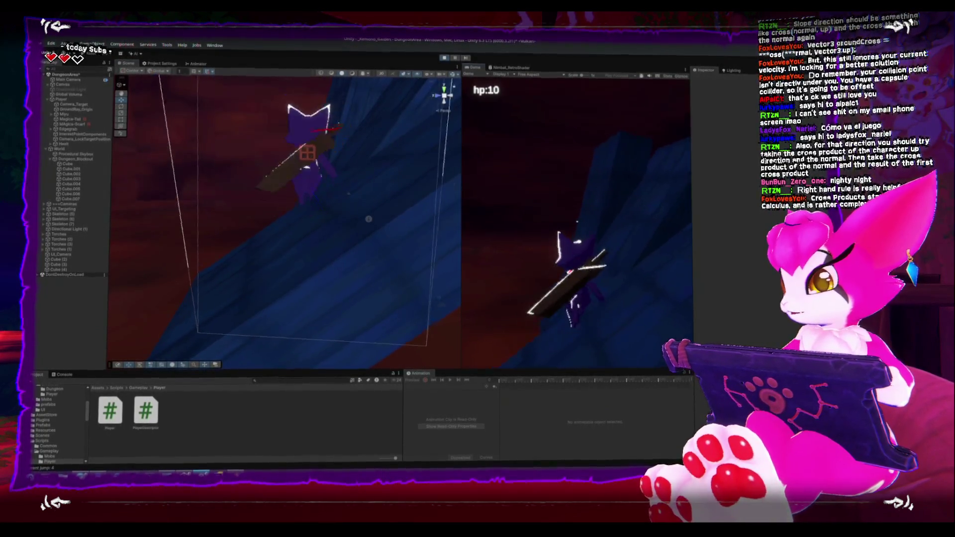
key(Escape)
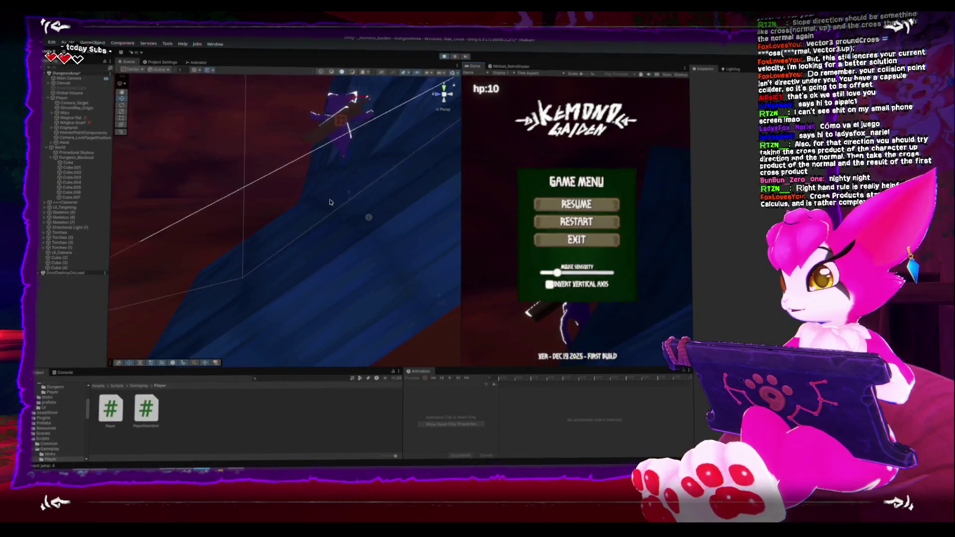
mouse_move(338, 172)
mouse_down()
mouse_move(215, 233)
mouse_move(635, 296)
mouse_move(281, 233)
mouse_move(266, 221)
mouse_up()
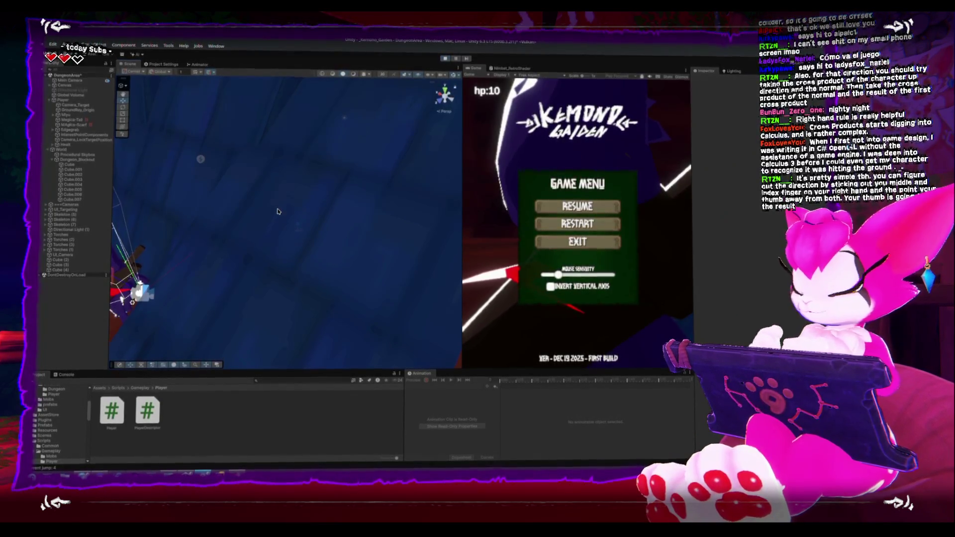
key(alt+Tab)
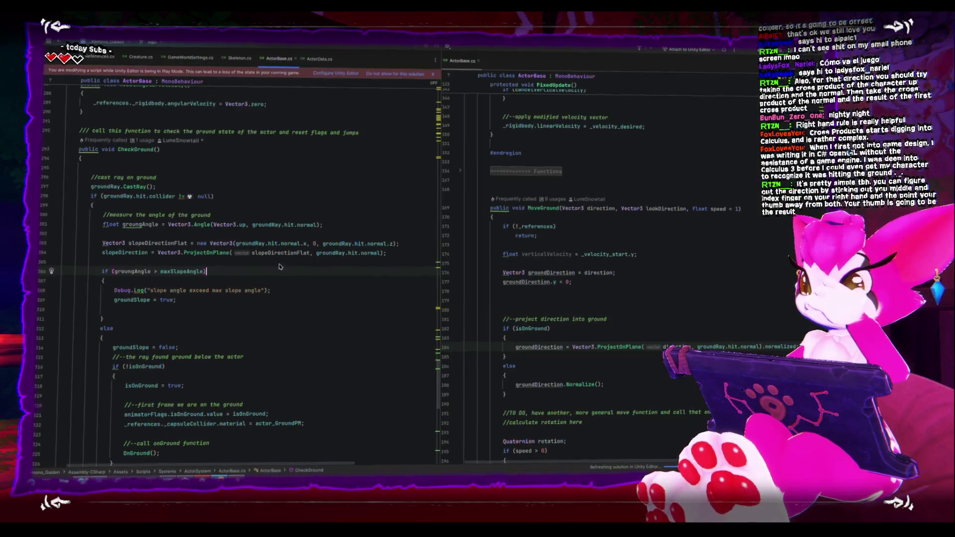
Scroll ActorBase.cs up through MoveGround to FixedUpdate and OnDrawGizmos, then return to Unity
scroll(576, 320, down, 2)
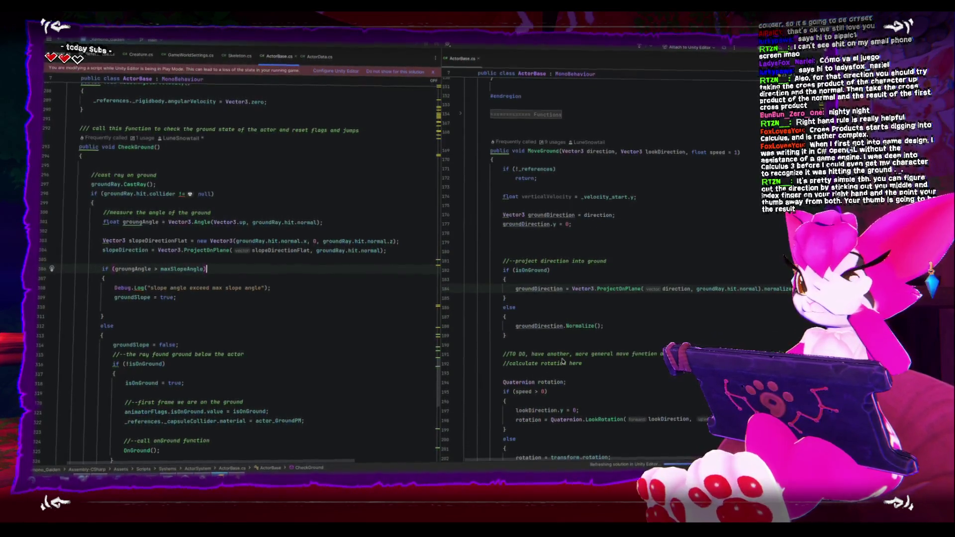
scroll(562, 359, up, 10)
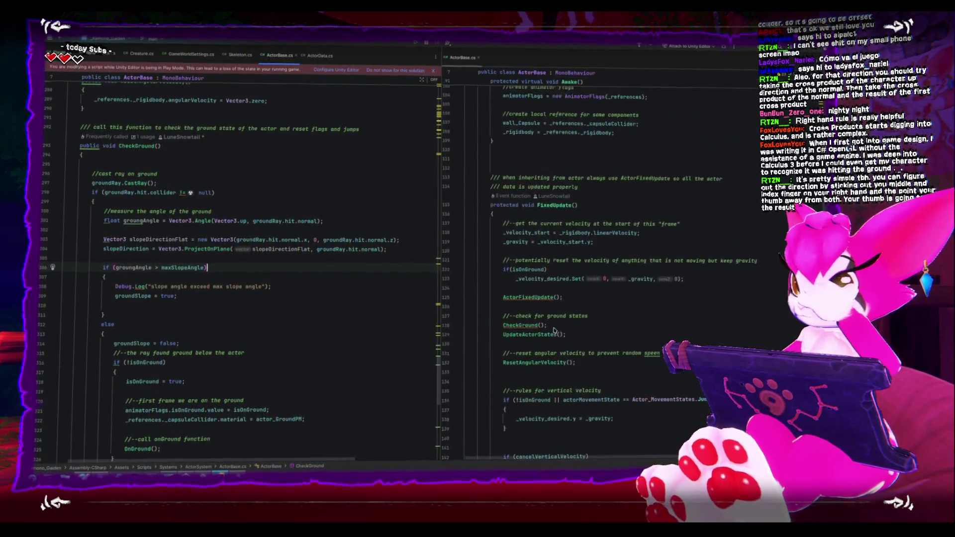
scroll(554, 335, up, 10)
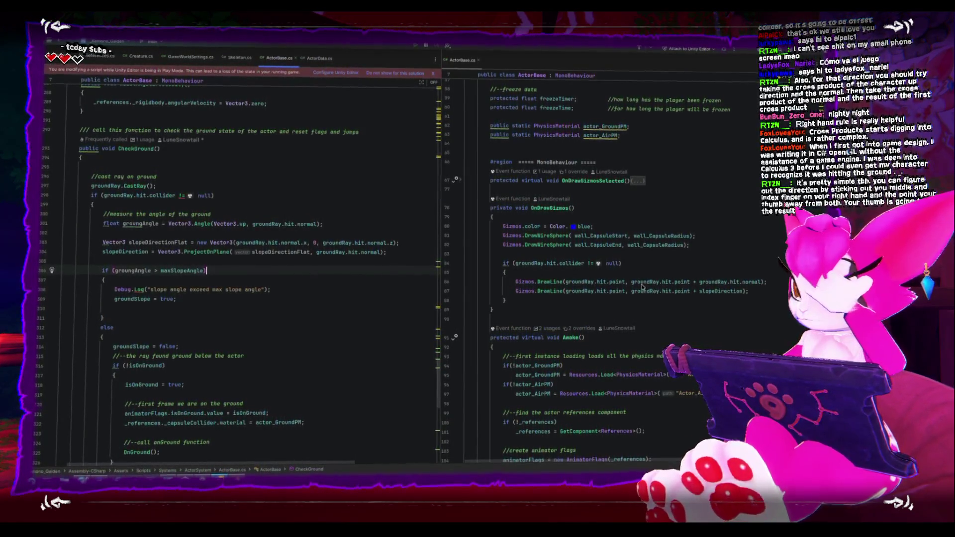
key(alt+Tab)
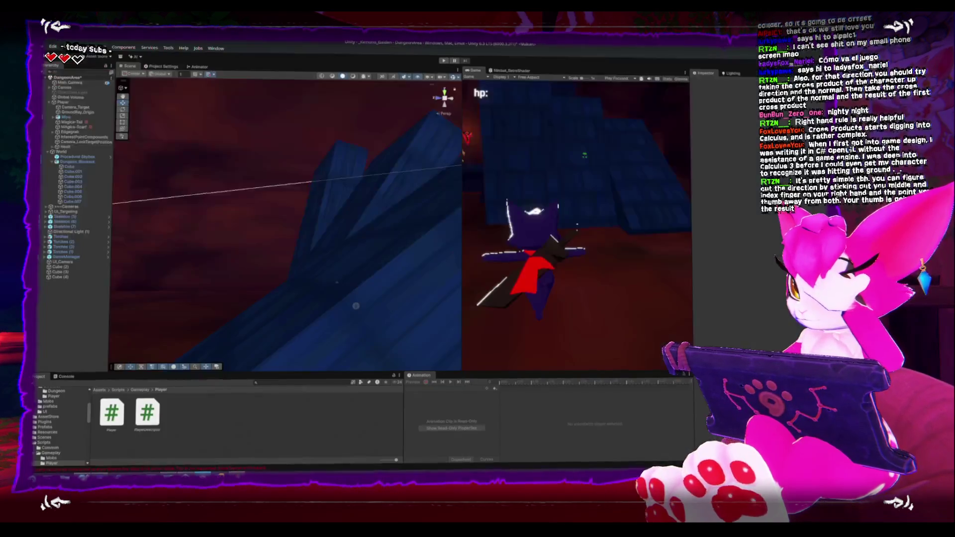
Restart Play mode, test the slope with a pause to pan the Scene view, then return to Rider
click(445, 59)
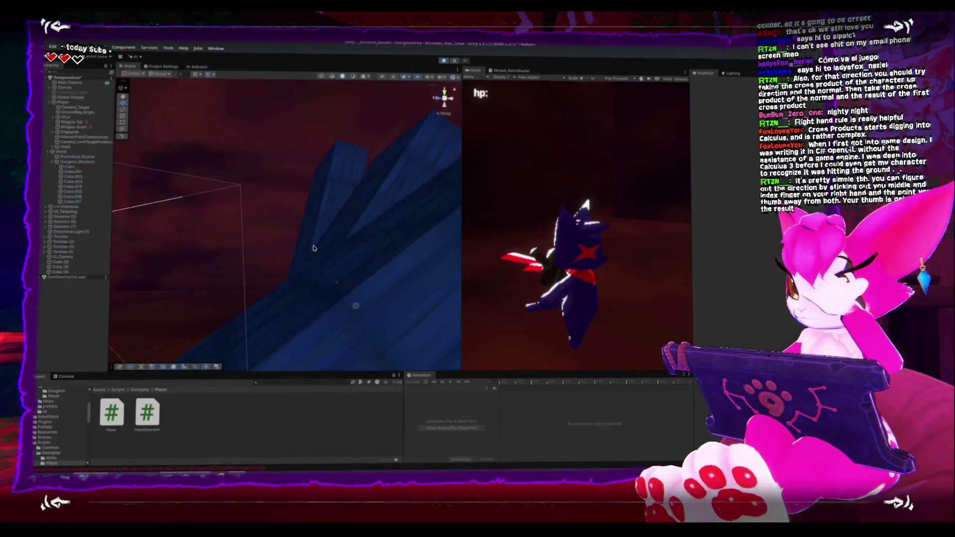
mouse_move(314, 242)
mouse_down()
mouse_move(300, 247)
mouse_move(277, 215)
mouse_move(308, 239)
mouse_up()
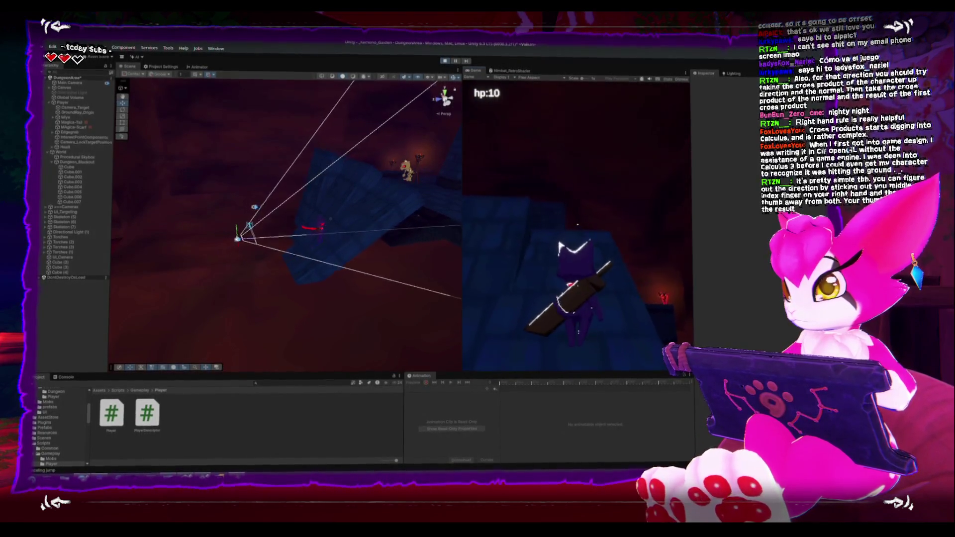
key(Escape)
mouse_move(226, 325)
mouse_down()
mouse_move(244, 150)
mouse_move(369, 209)
mouse_up()
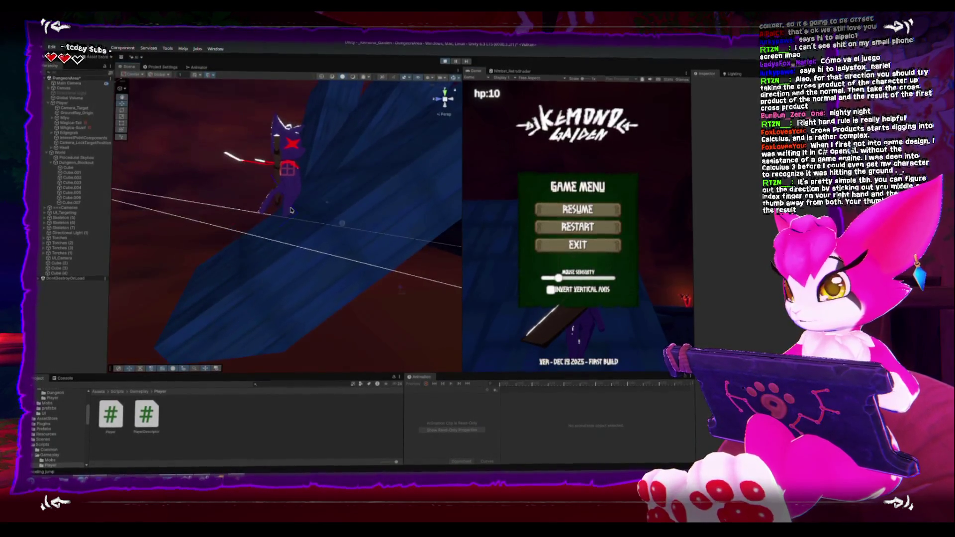
key(Escape)
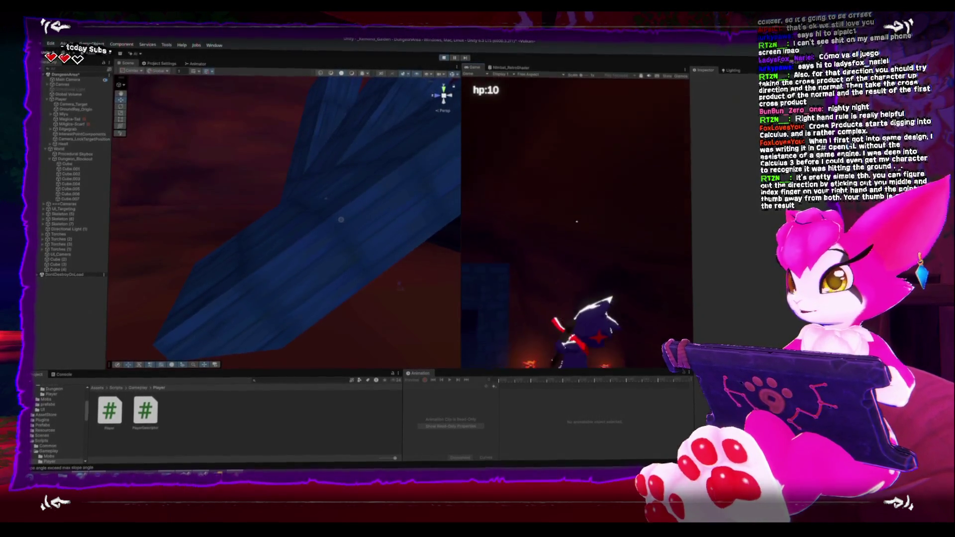
key(Escape)
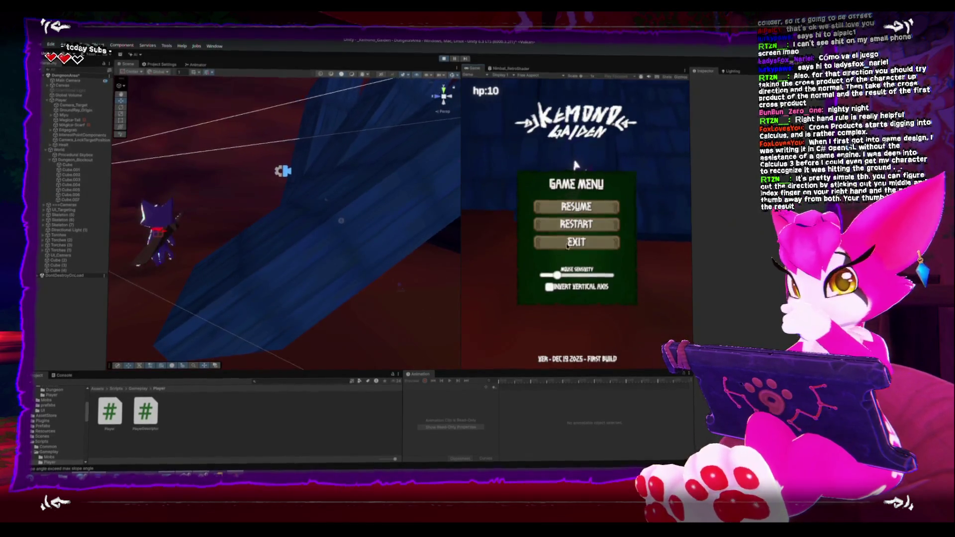
key(Escape)
key(alt+Tab)
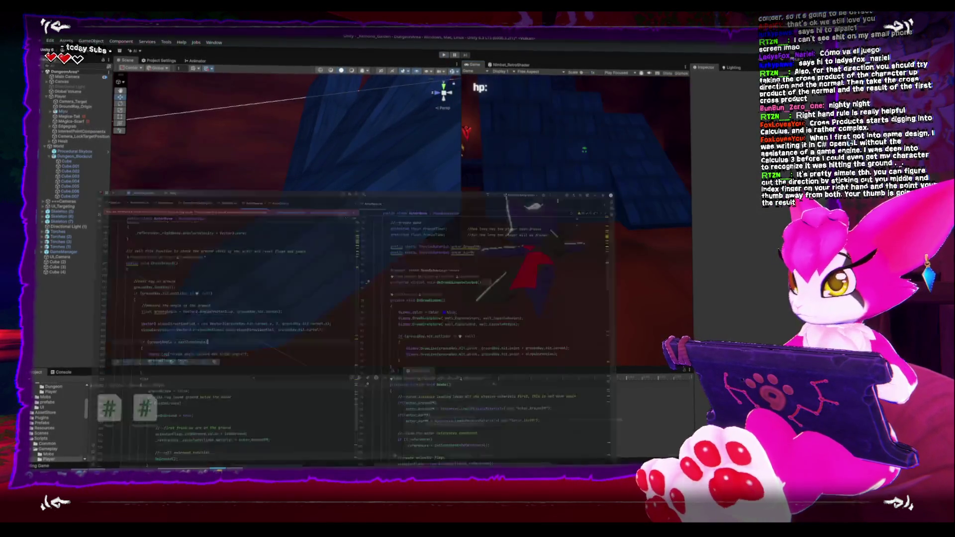
Add 'Gizmos.color = Color.red;' before the slopeDirection DrawLine in OnDrawGizmos
click(785, 277)
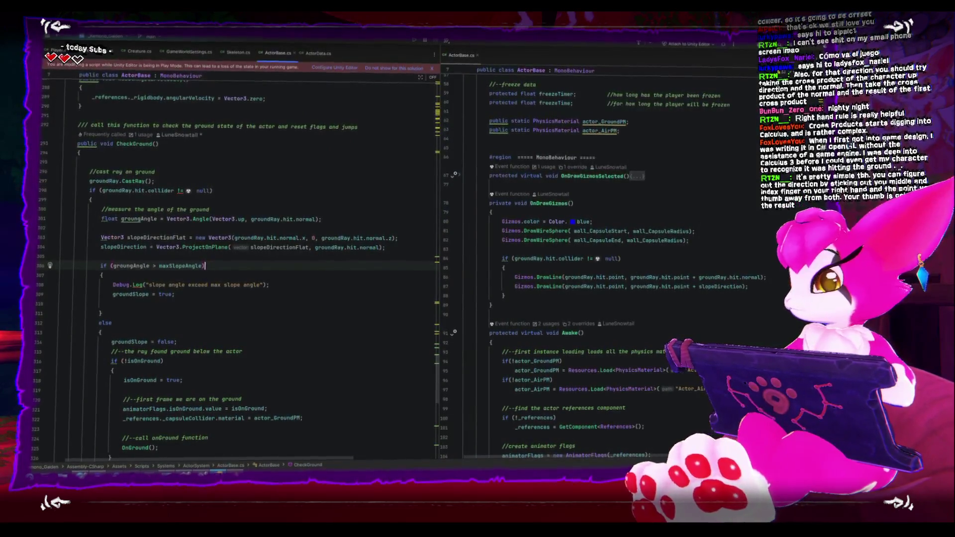
key(Return)
text(Gizmos.colo)
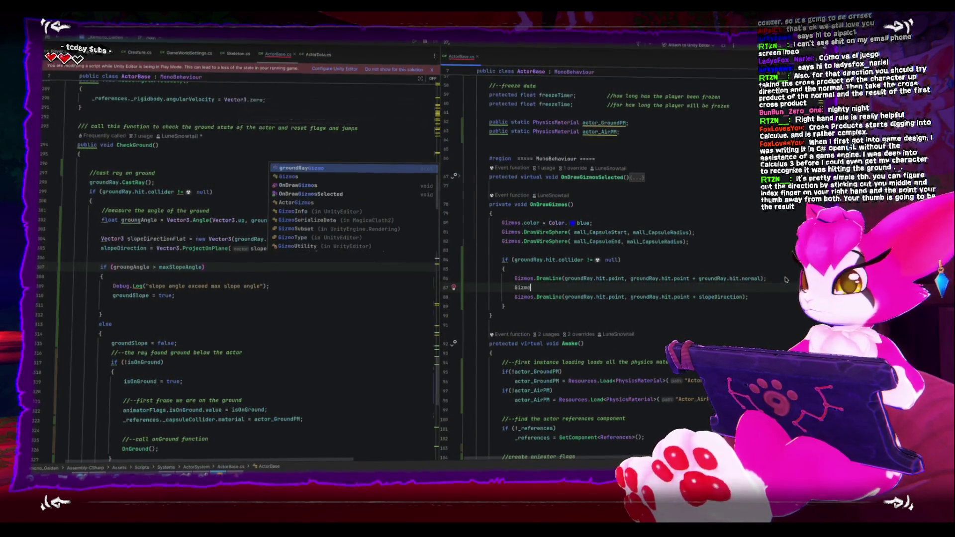
key(Tab)
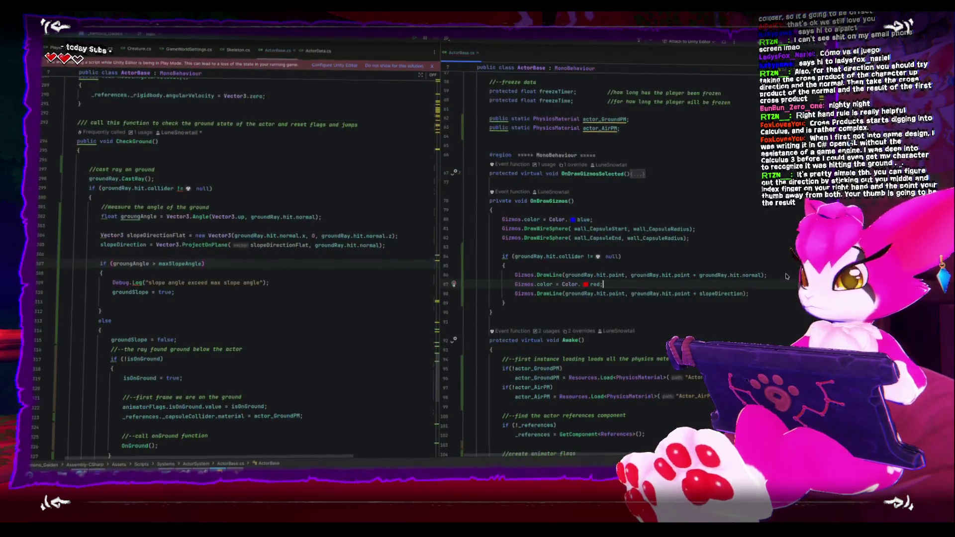
Separate the two gizmo blocks with a blank line and scroll down to FixedUpdate
click(777, 275)
key(Return)
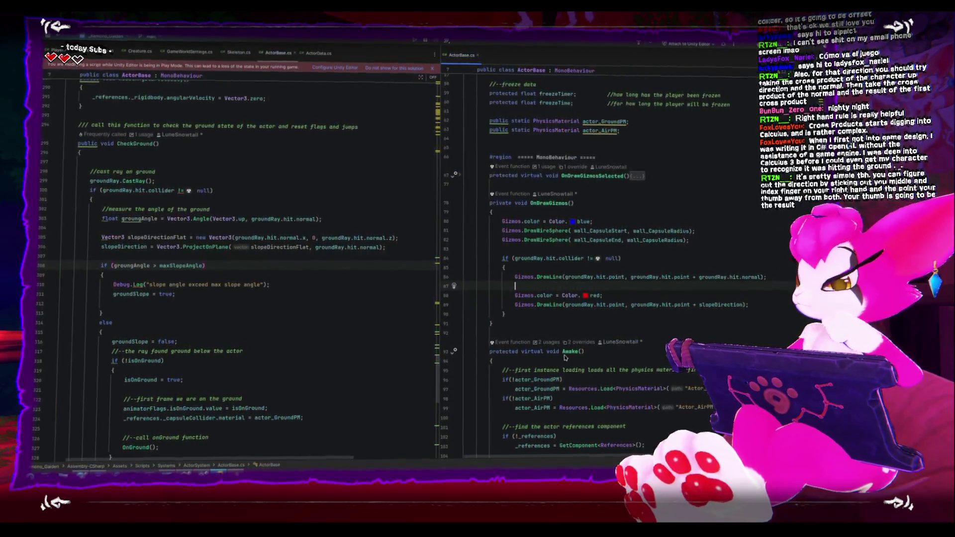
scroll(565, 357, down, 3)
scroll(568, 354, down, 7)
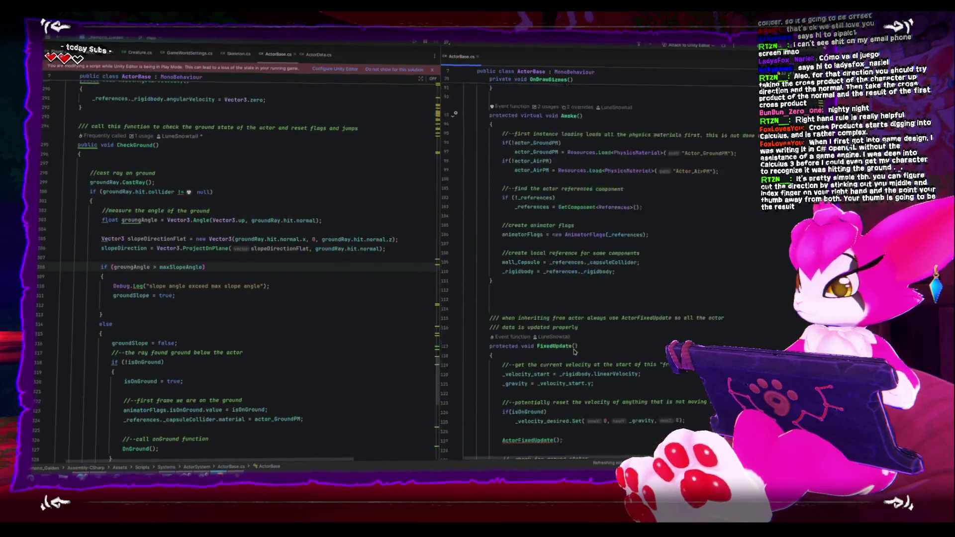
scroll(576, 351, down, 2)
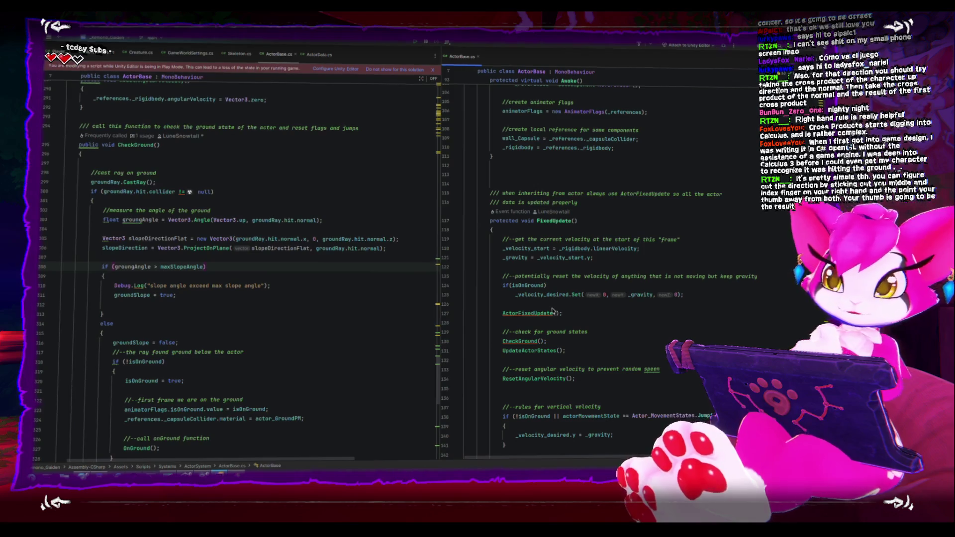
mouse_move(551, 312)
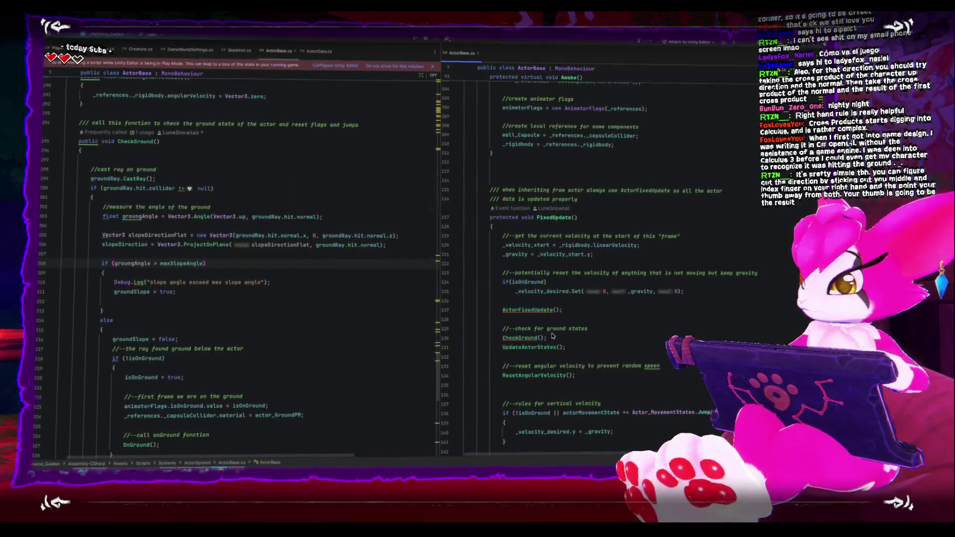
In MoveGround, write 'if (groundSlope) finalVelocity += slopeDirection;' then switch to Unity
scroll(551, 339, down, 1)
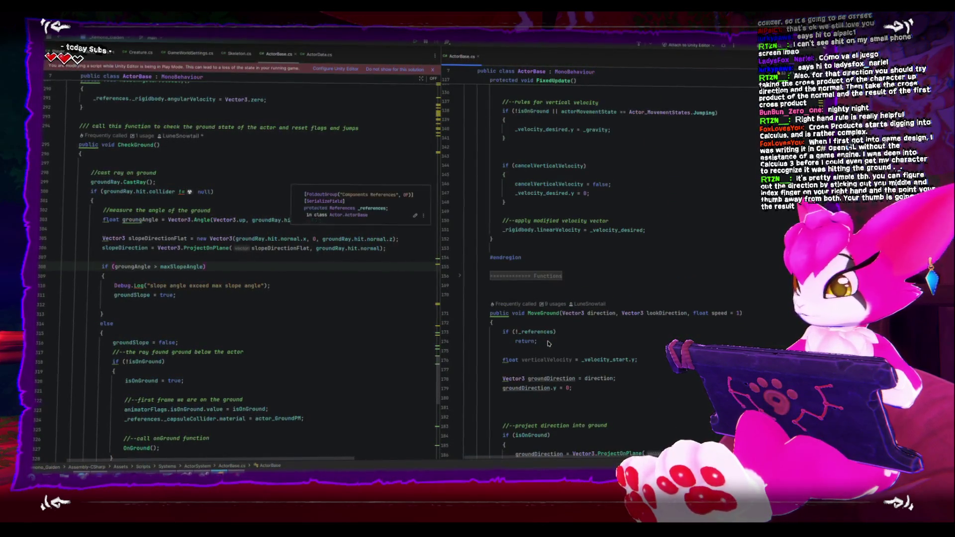
scroll(548, 343, down, 6)
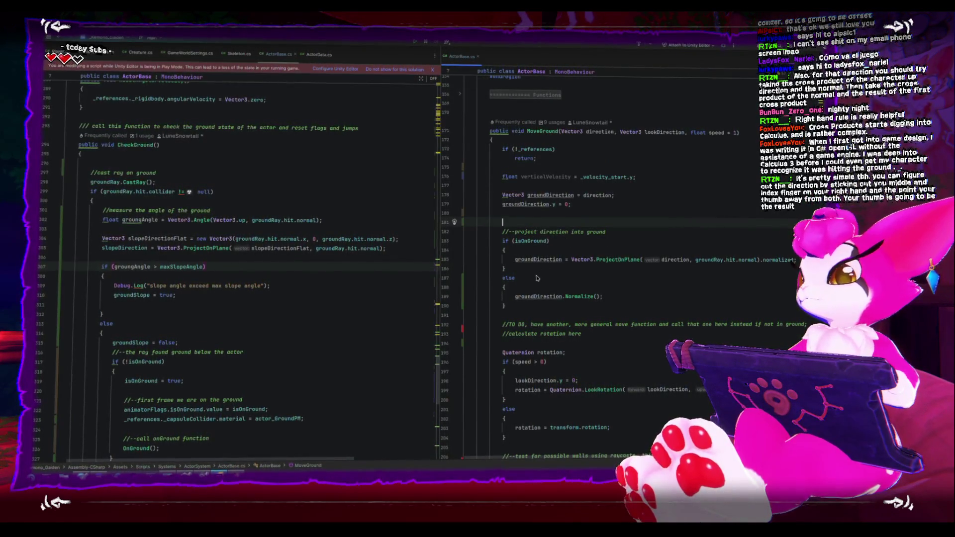
scroll(534, 271, down, 1)
scroll(535, 268, down, 6)
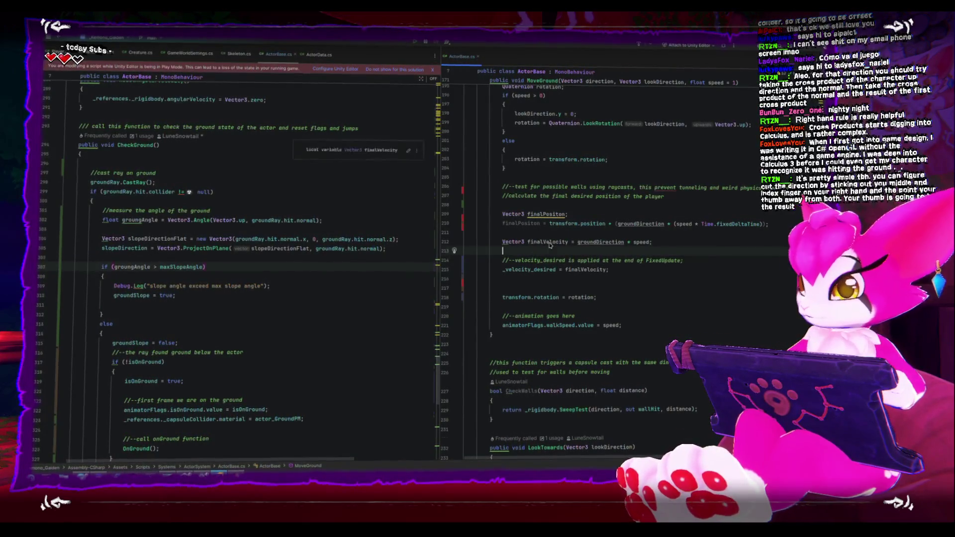
text(if()
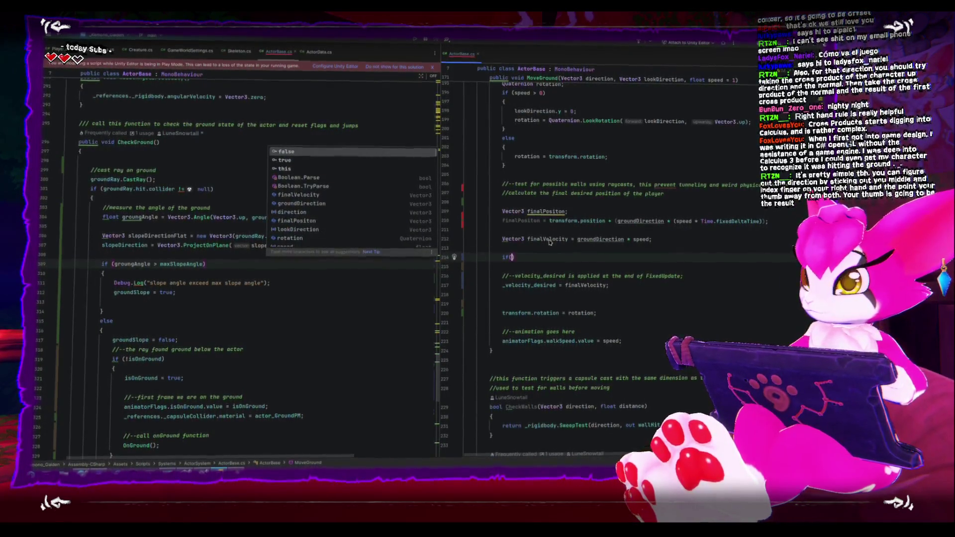
text(groundSlope)
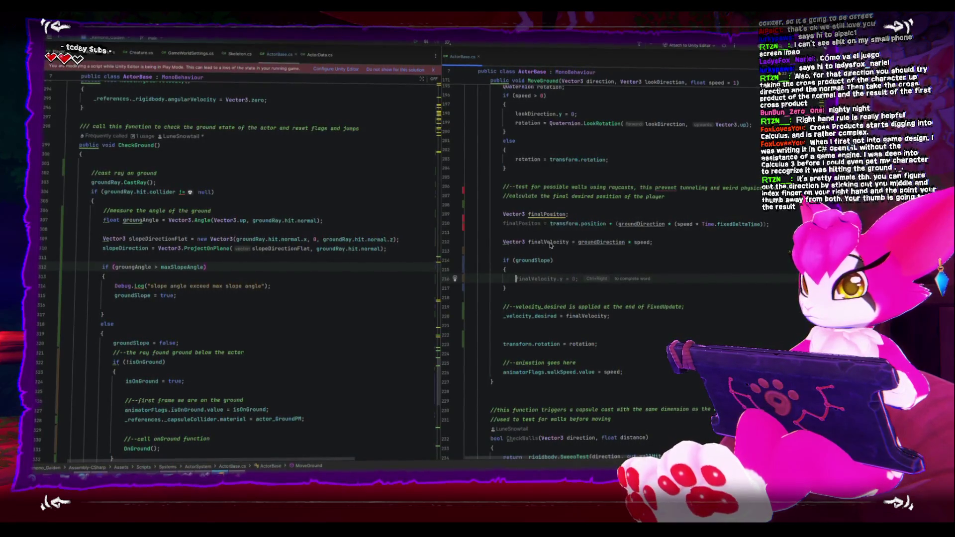
text(finalV)
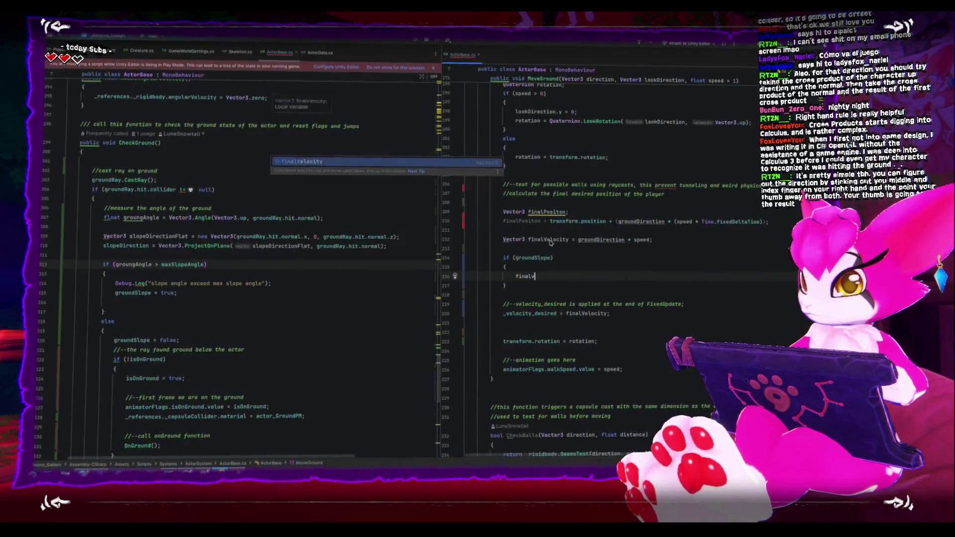
key(Return)
text(=)
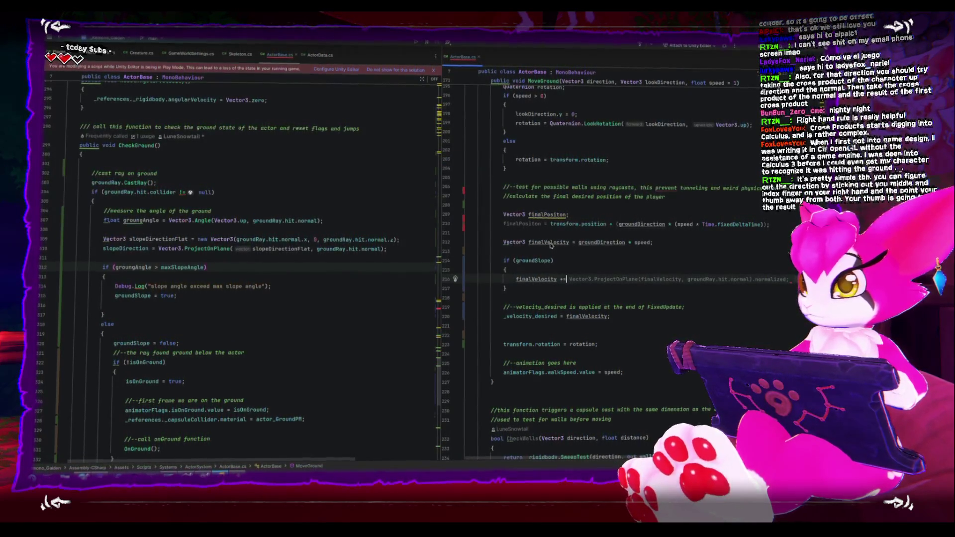
text( gr)
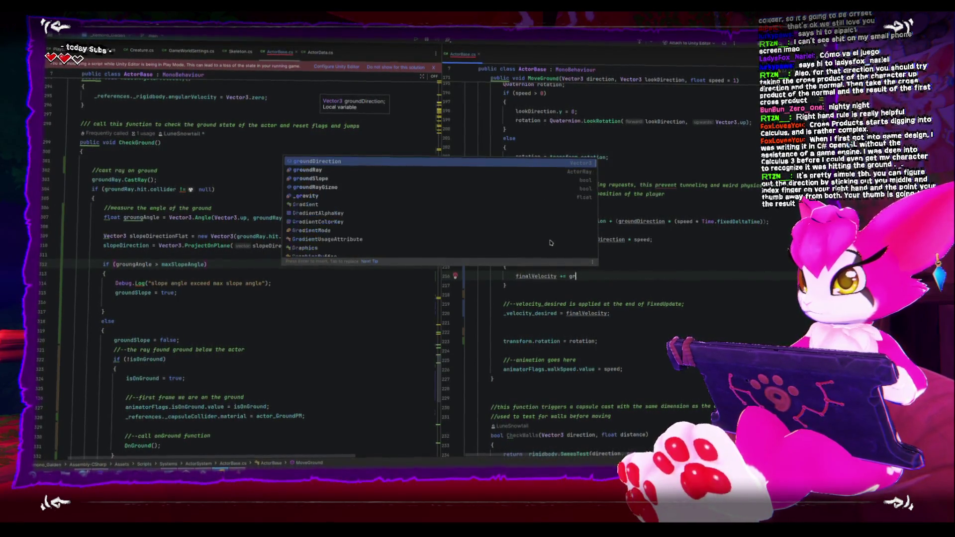
text(oulopeDirection)
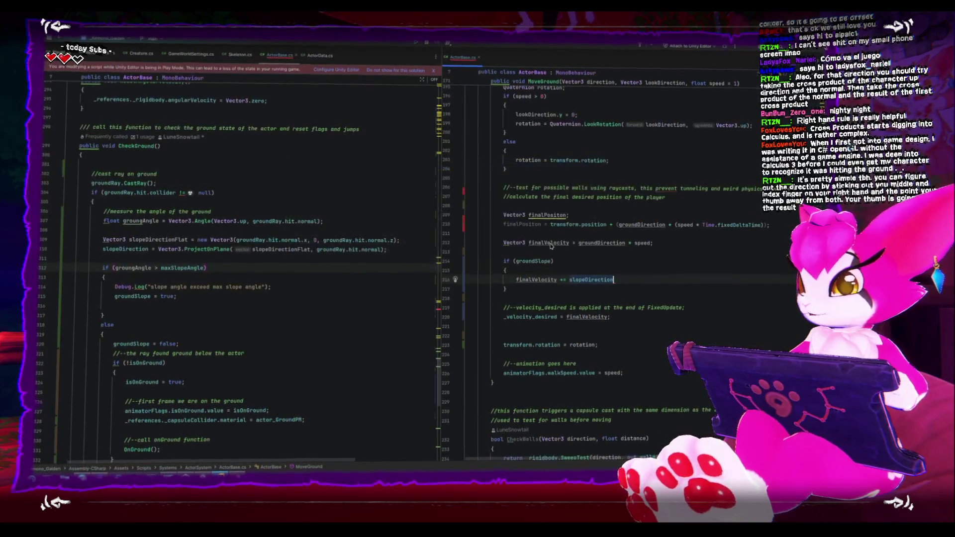
text(;)
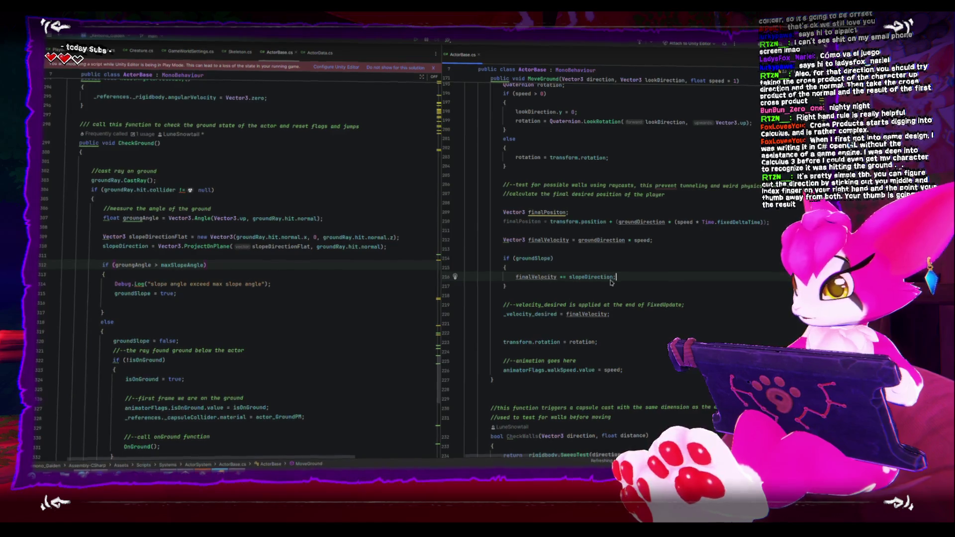
key(alt+Tab)
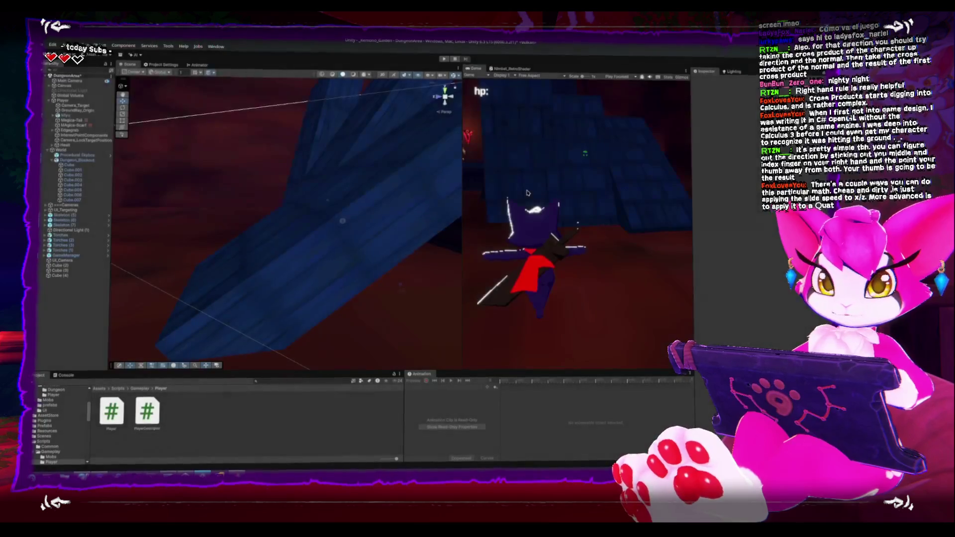
Start Play mode, briefly pausing to show the Console log entries
key(ctrl+p)
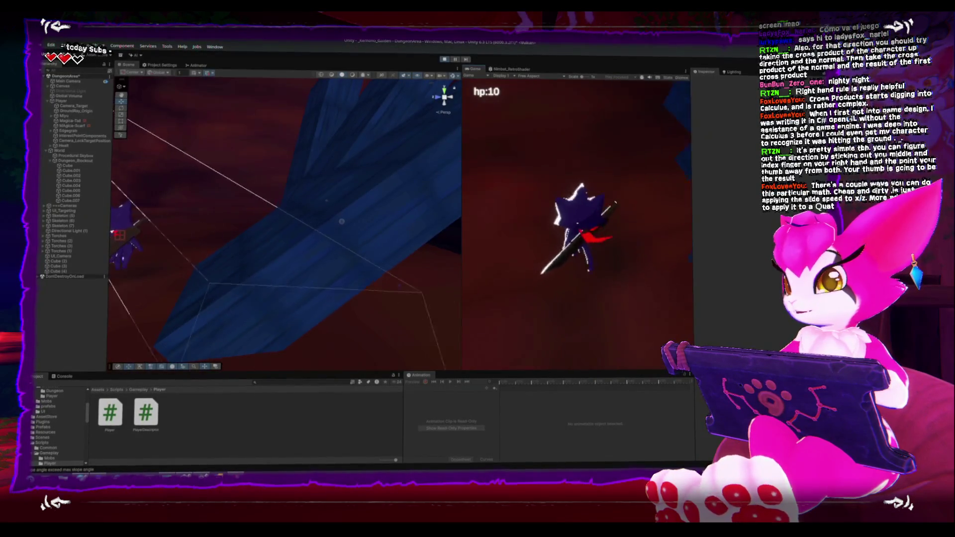
key(Escape)
click(64, 378)
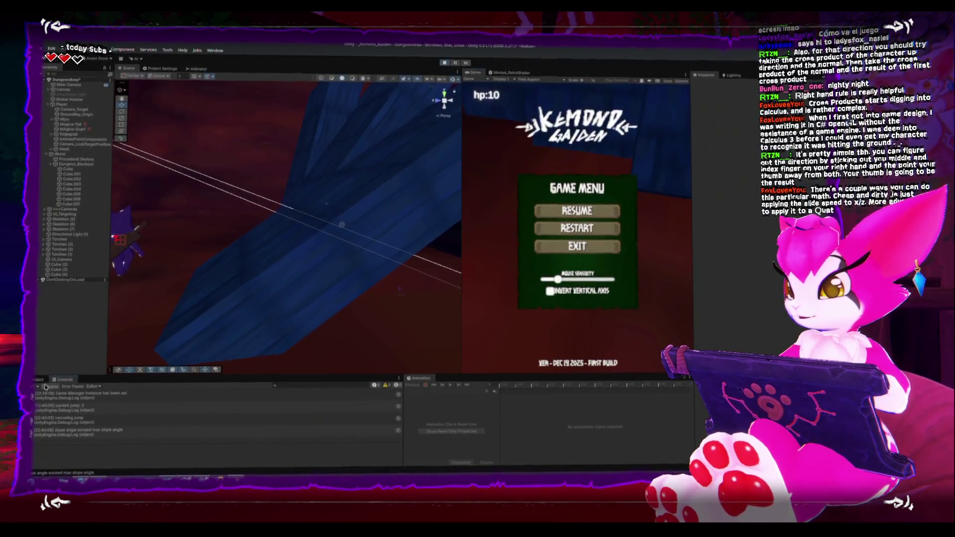
key(Escape)
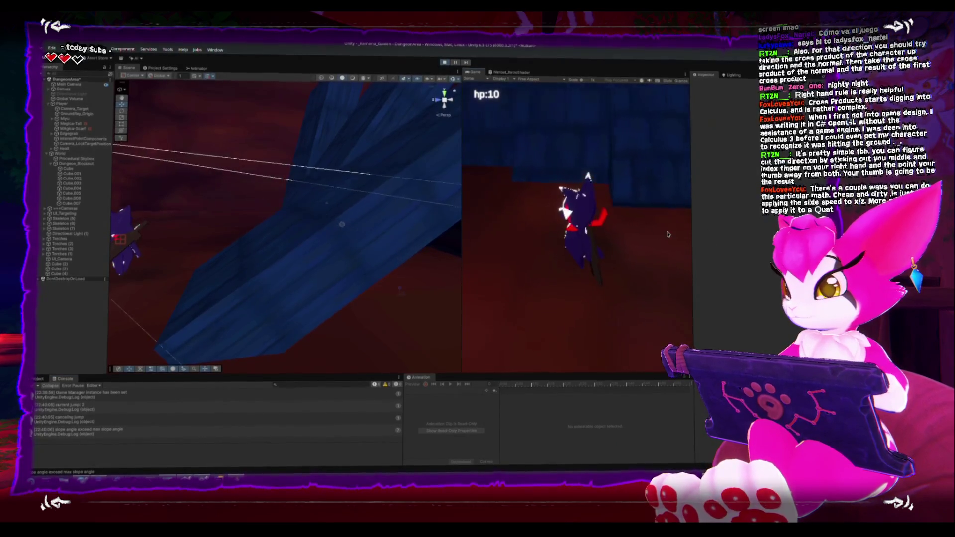
Walk onto the steep blue slope and jump on and off it repeatedly to test sliding
key(space)
key(w)
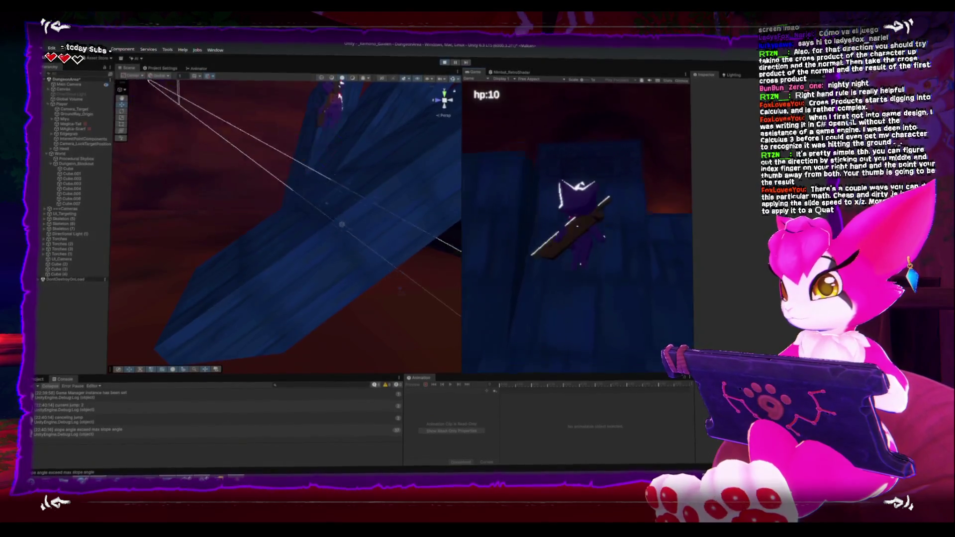
key(w)
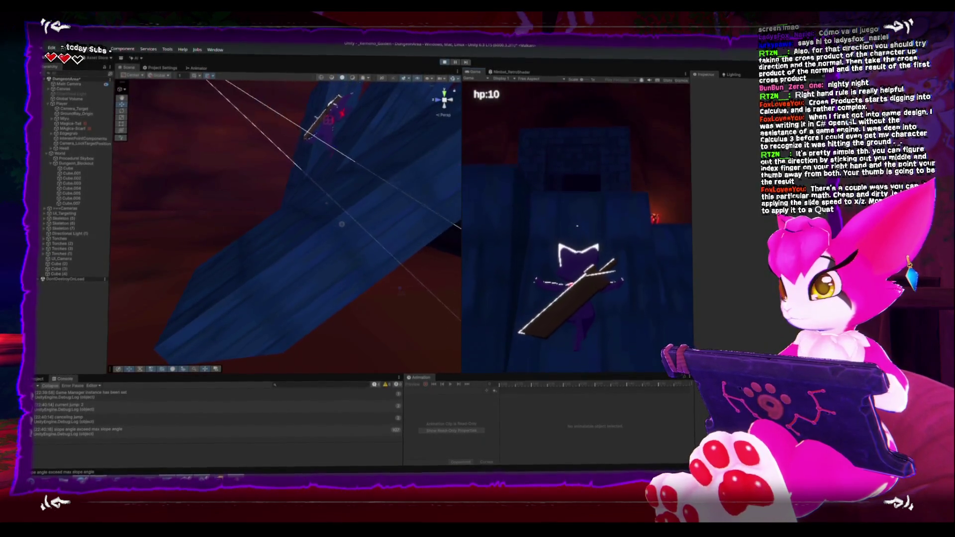
key(space)
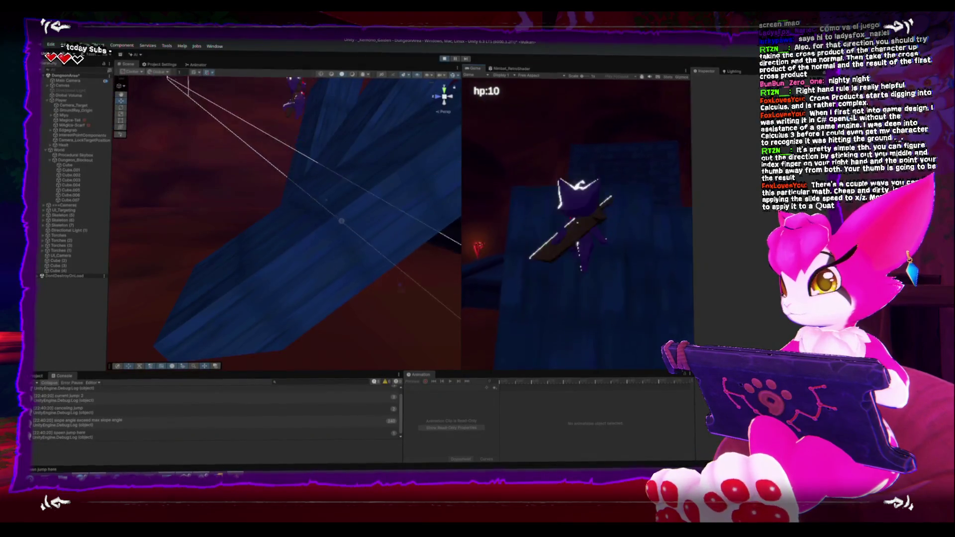
key(w)
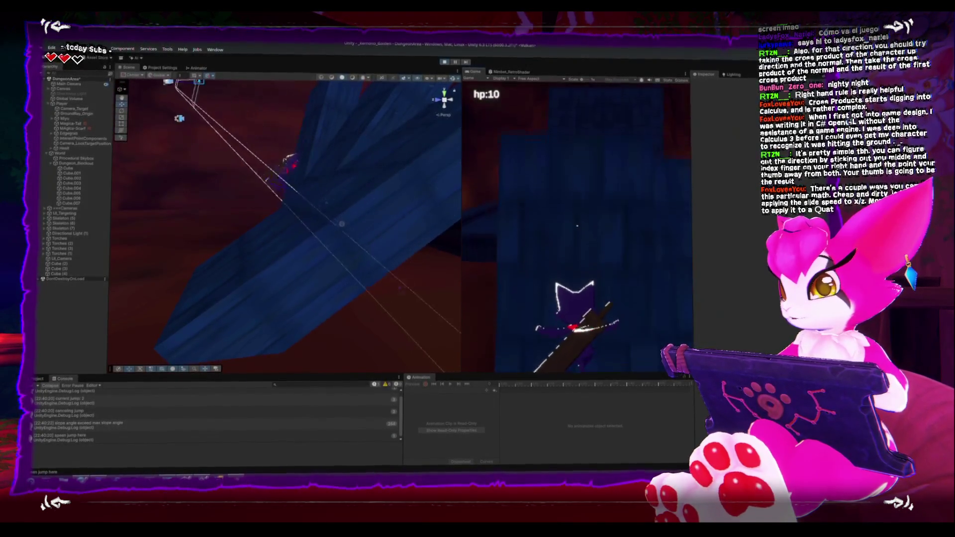
key(space)
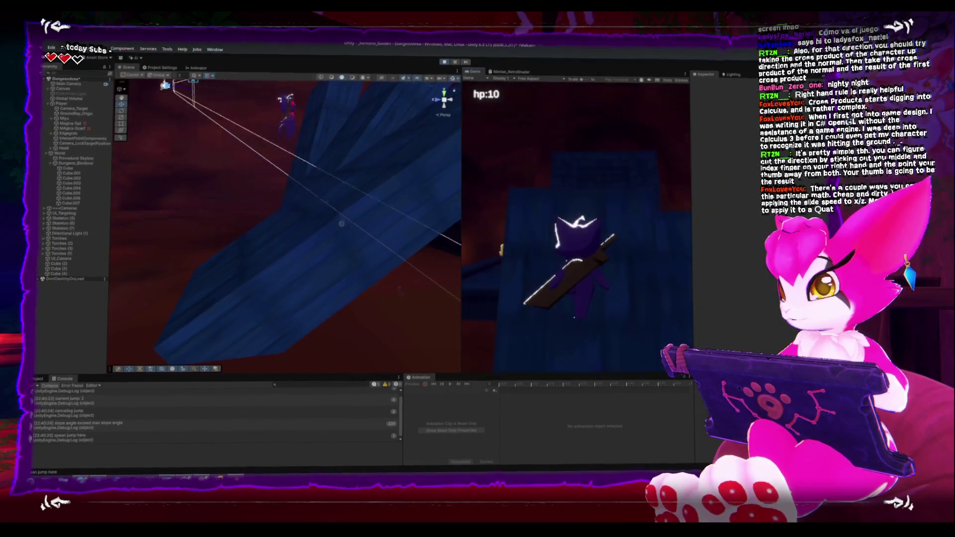
key(space)
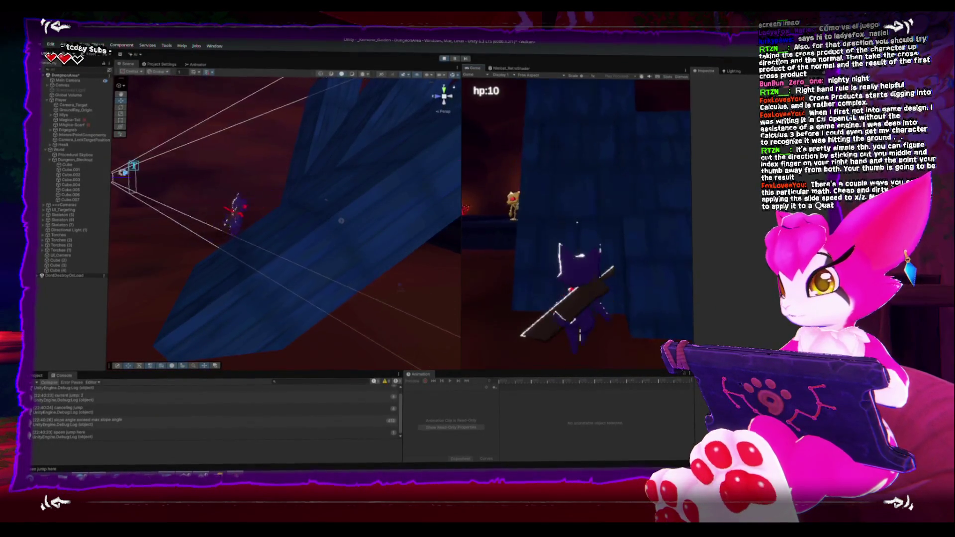
key(space)
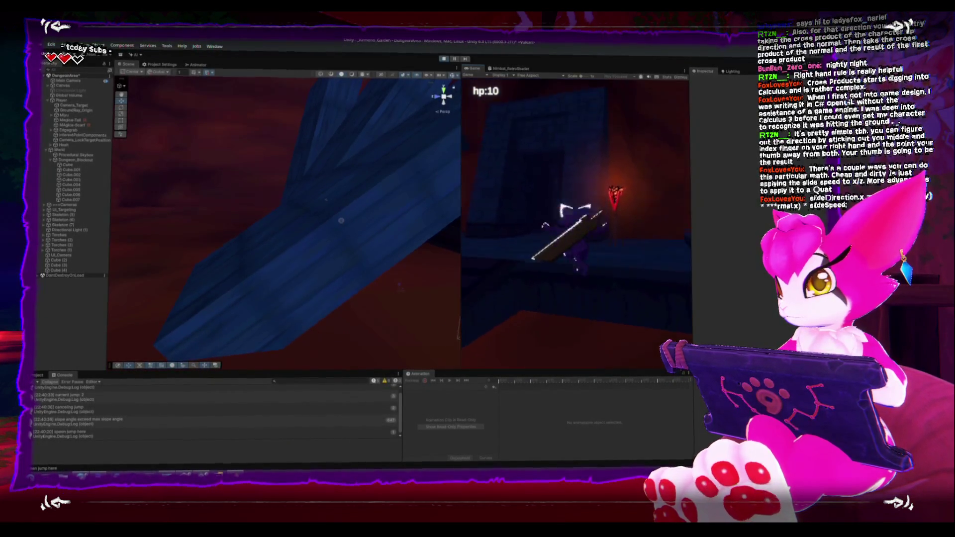
key(space)
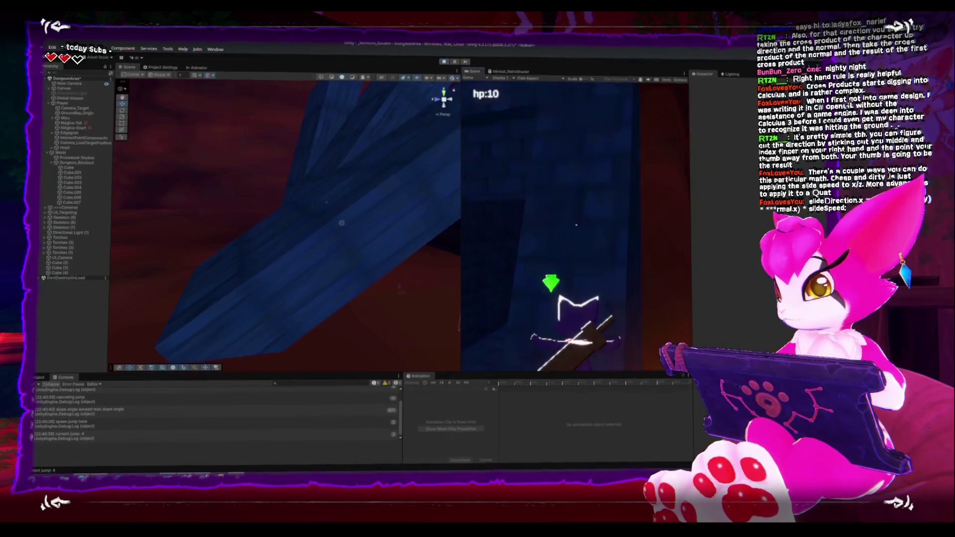
key(space)
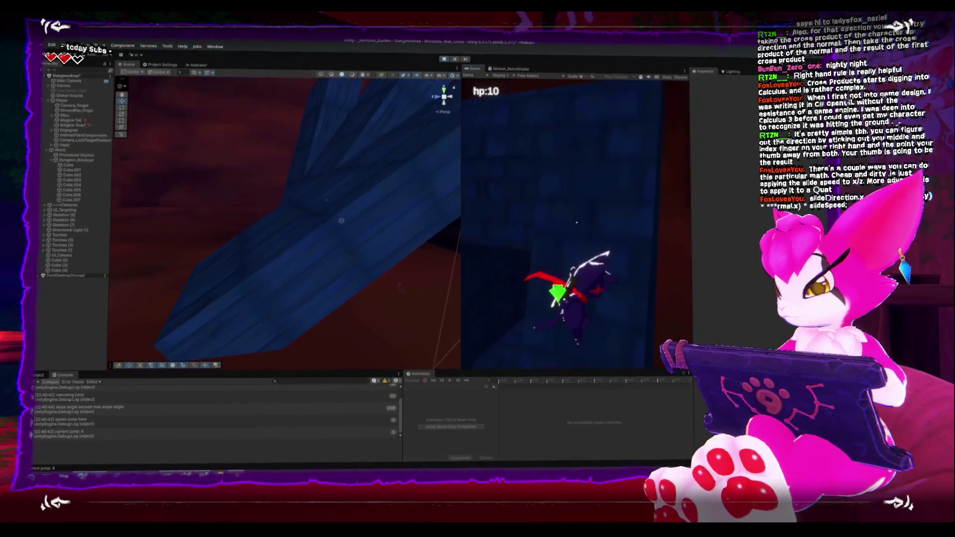
key(space)
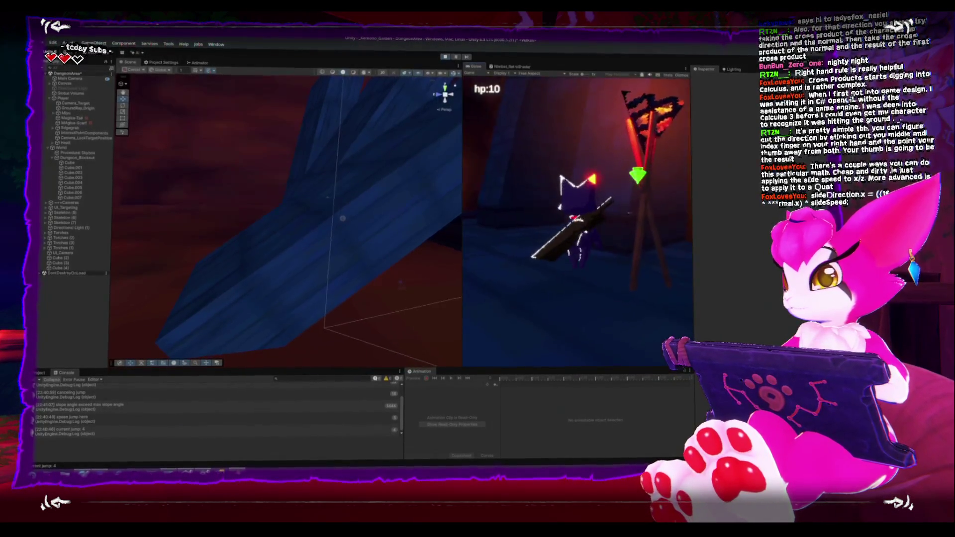
Pause, orbit the Scene view around the player, resume, then restart the level from the Game Menu
key(Escape)
drag(220, 250, 313, 236)
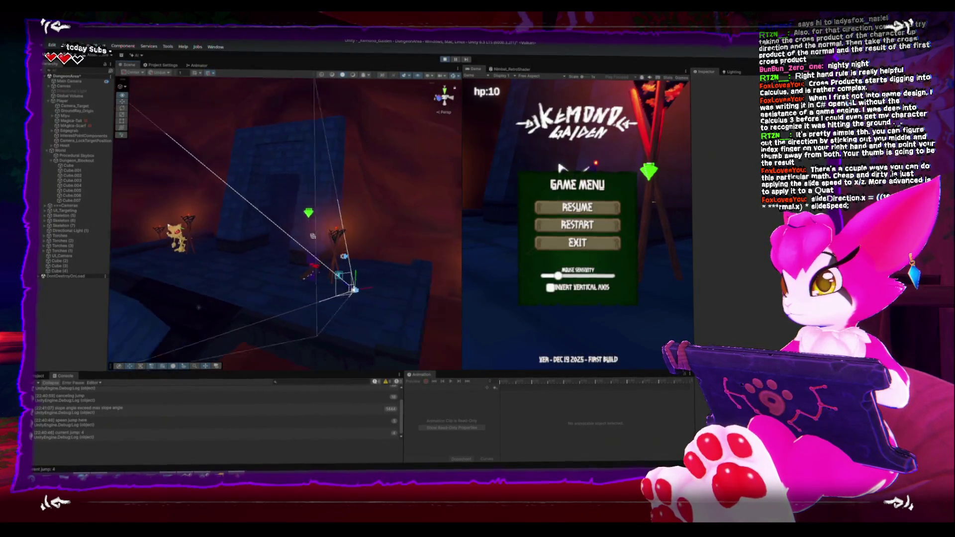
click(578, 207)
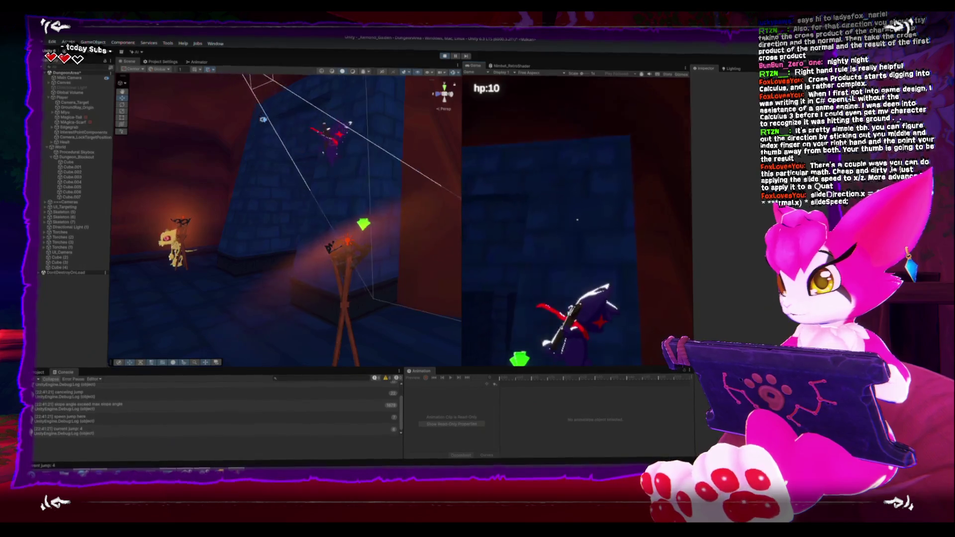
key(Escape)
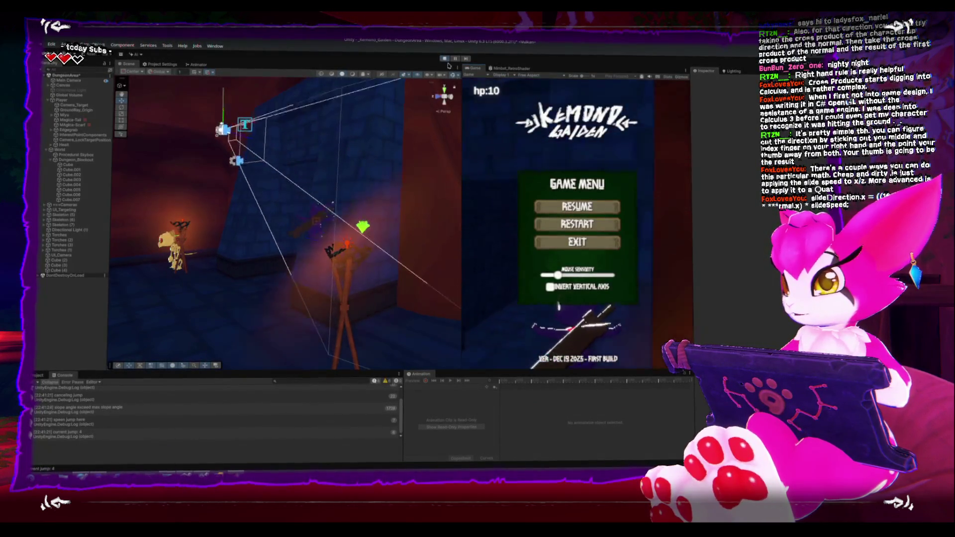
click(578, 223)
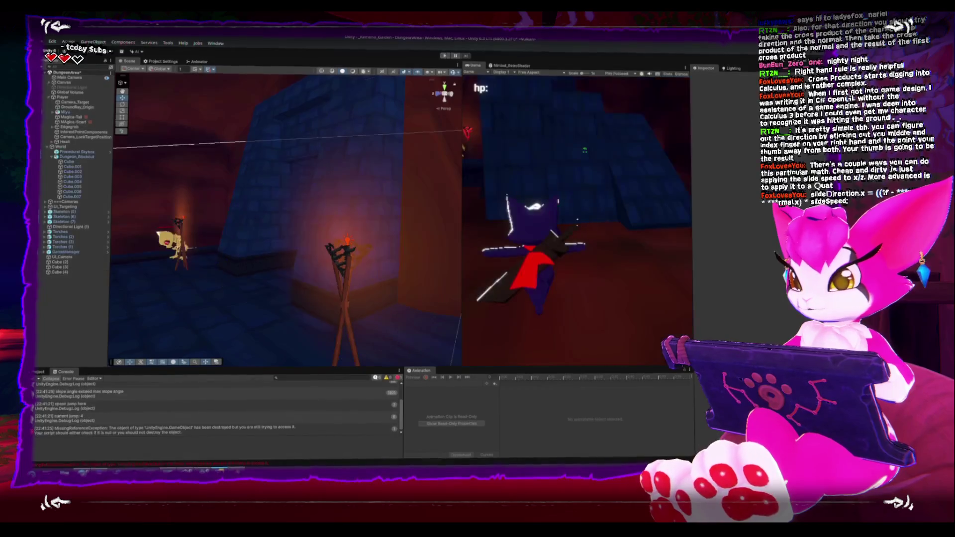
Change line 216 to finalVelocity += (slopeDirection * _gravity), then return to Unity to recompile
key(alt+Tab)
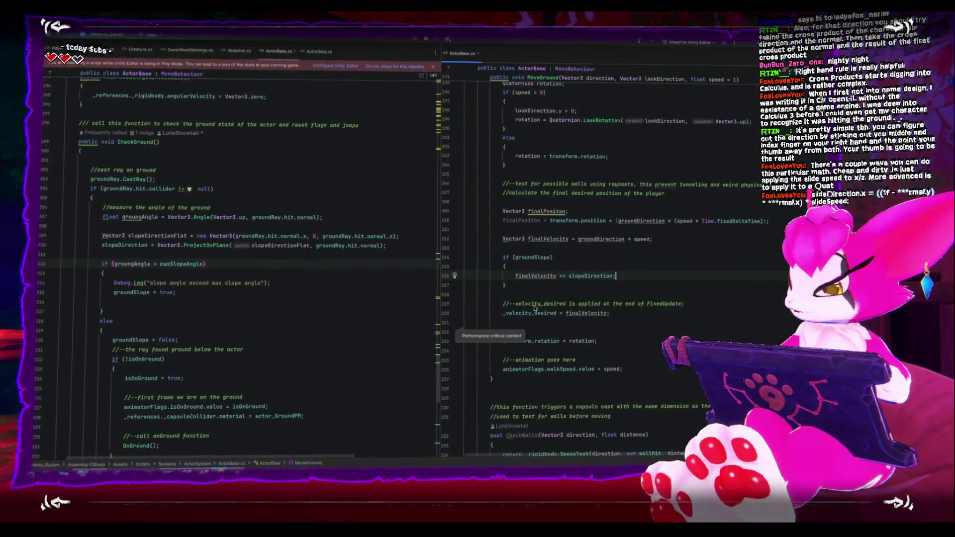
scroll(258, 260, up, 2)
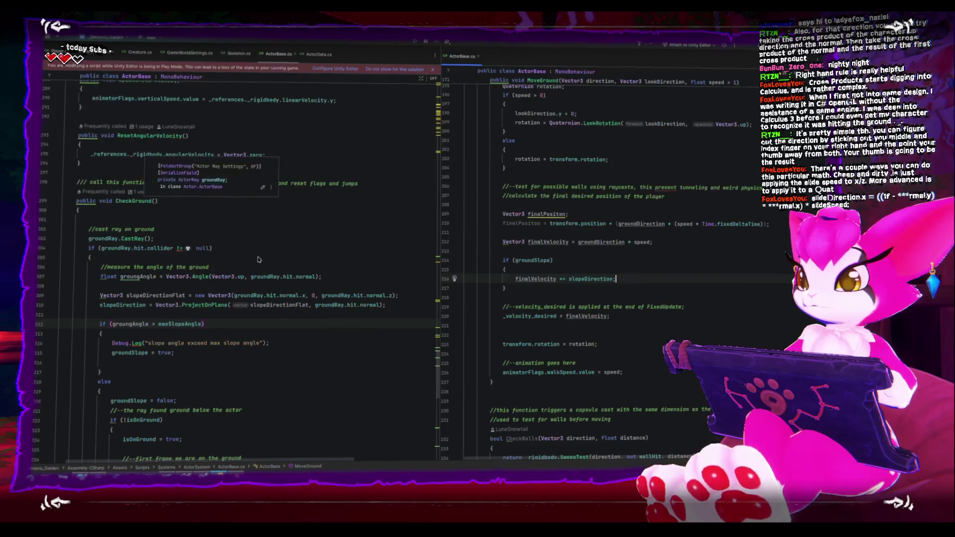
scroll(257, 268, down, 1)
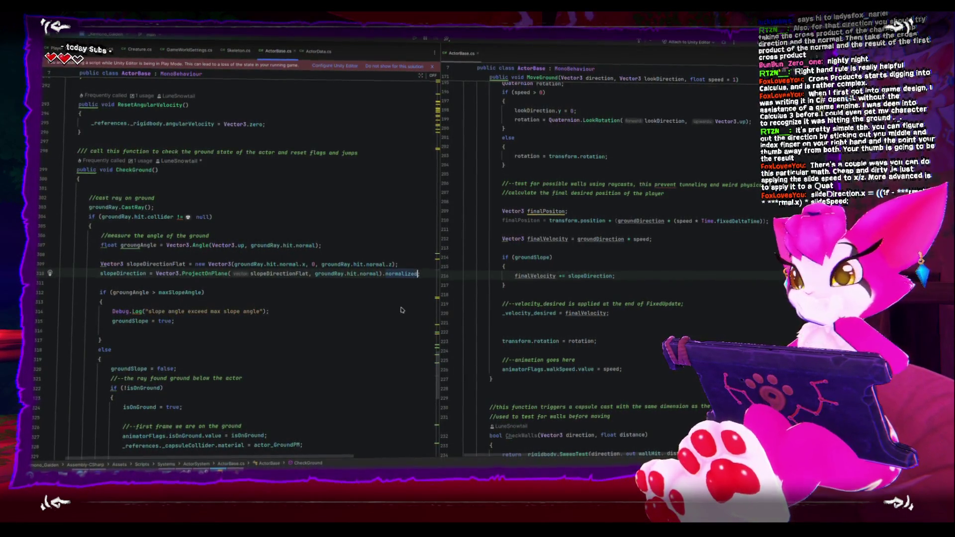
scroll(393, 311, down, 1)
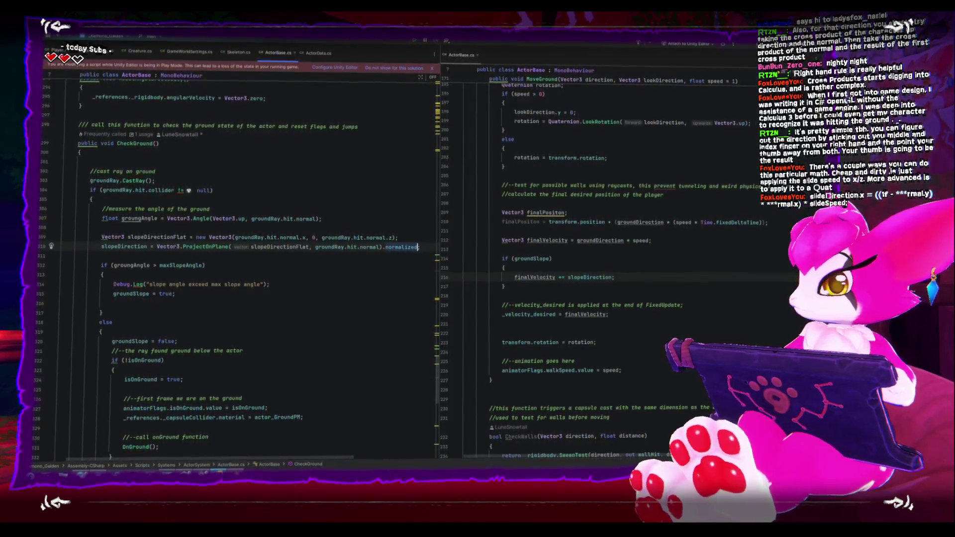
click(579, 280)
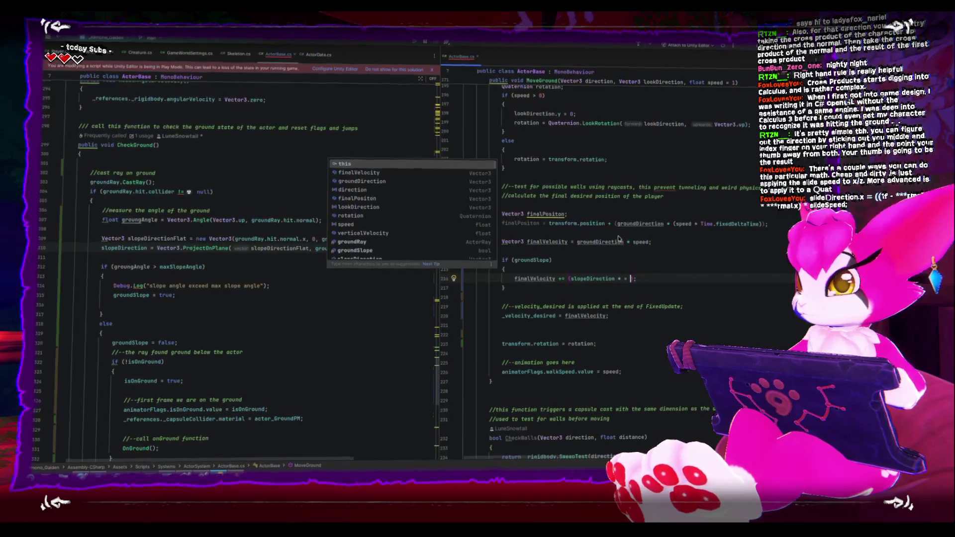
text(_gravity)
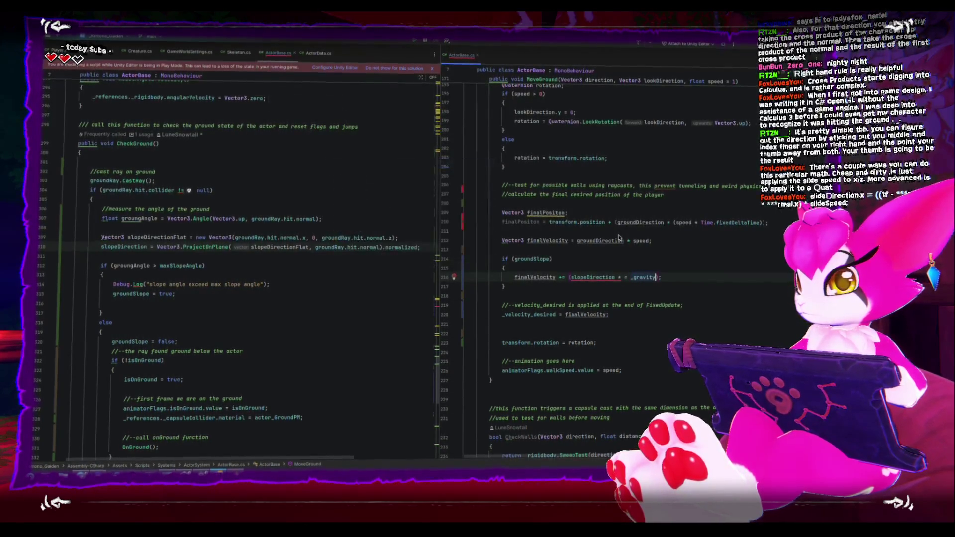
click(587, 277)
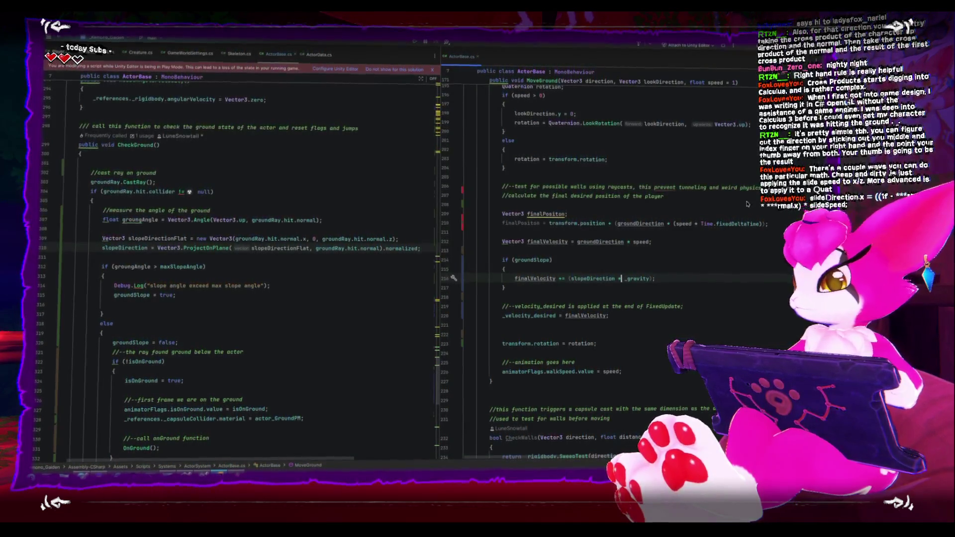
key(alt+Tab)
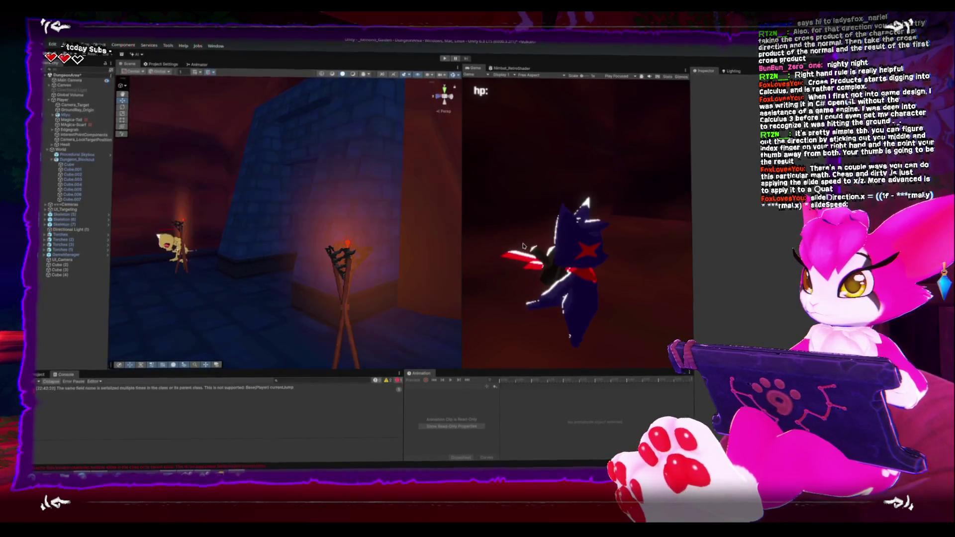
Play-test the character on the steep slope, pausing once to reposition the Scene view, then exit
click(444, 56)
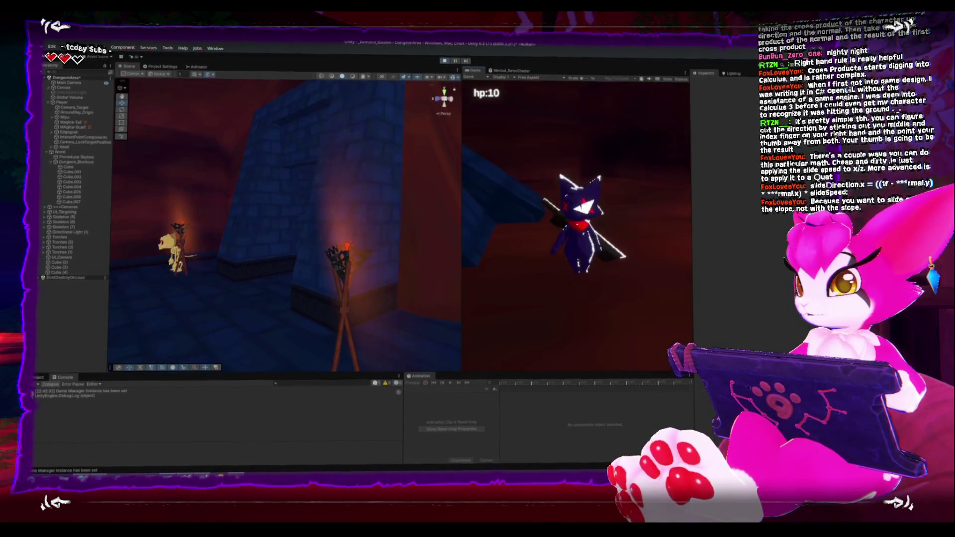
key(space)
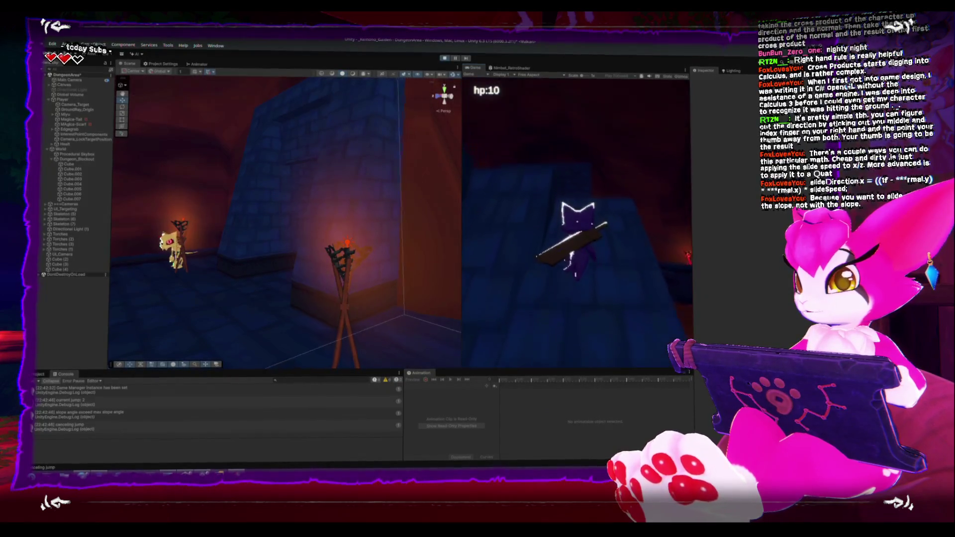
key(space)
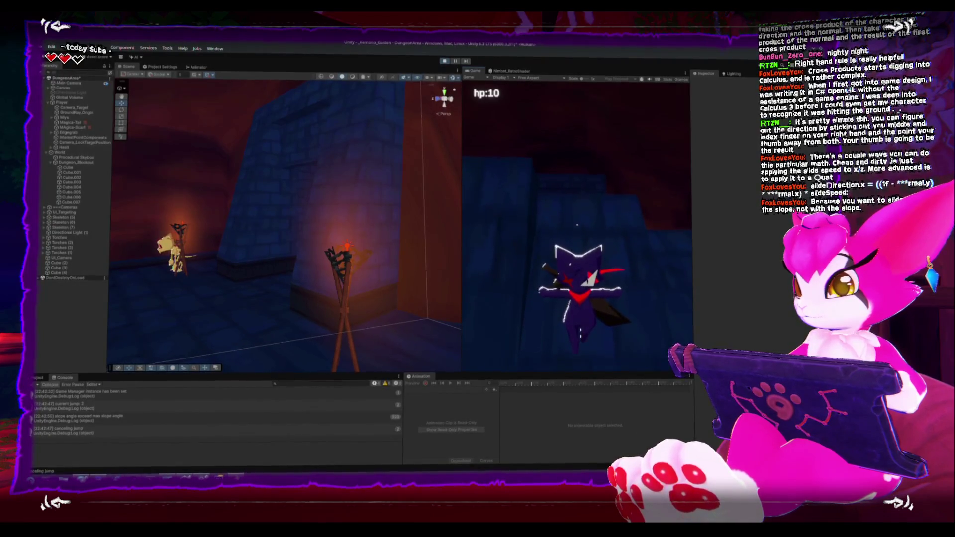
key(Escape)
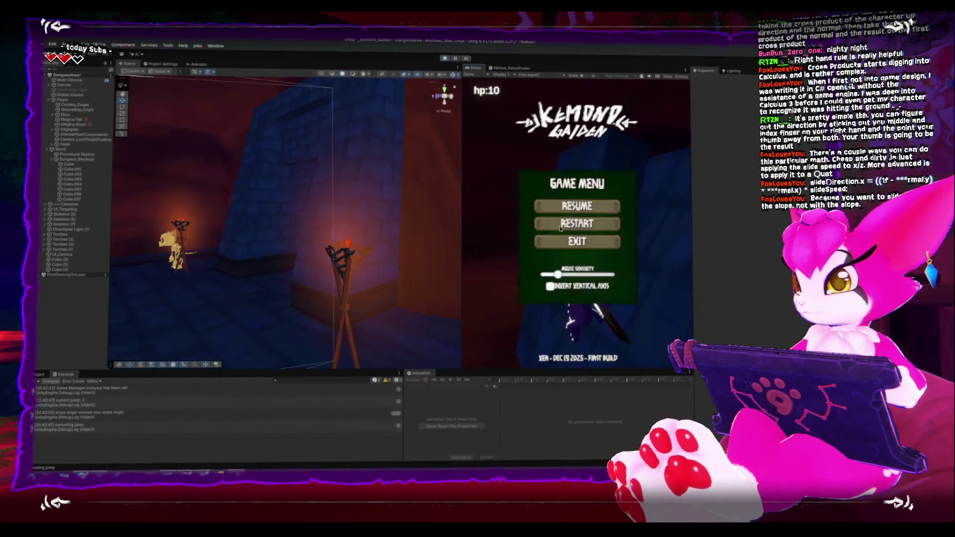
mouse_move(310, 272)
mouse_down()
mouse_move(194, 239)
mouse_move(239, 235)
mouse_move(271, 194)
mouse_move(373, 192)
mouse_up()
click(577, 208)
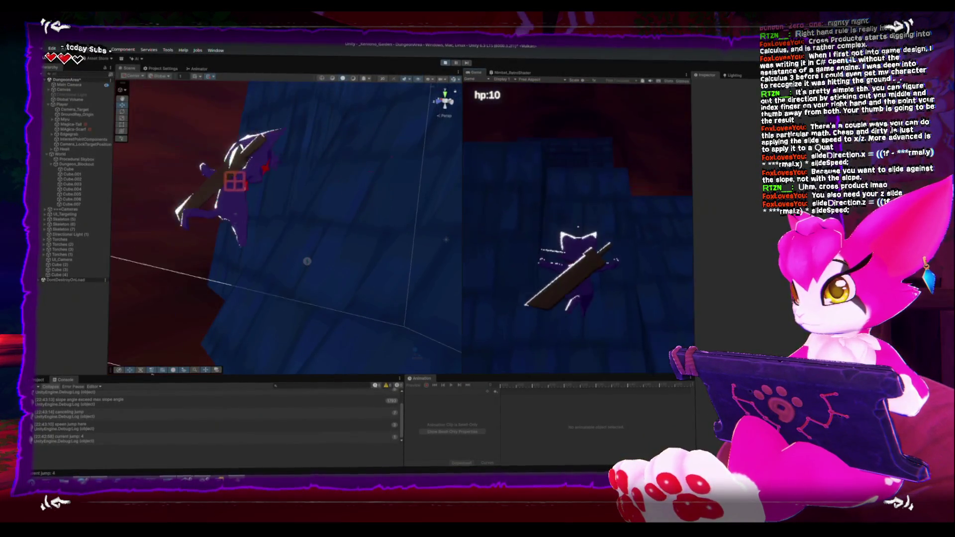
key(Escape)
click(577, 246)
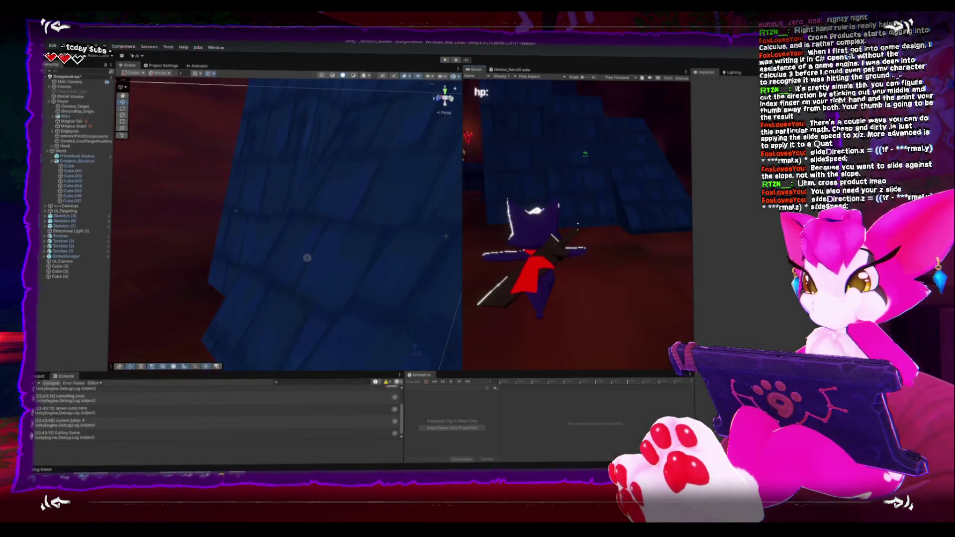
Enlarge the Project panel to reach Actor_GroundPM in Assets/Resources, then restart and pause the game
click(39, 376)
scroll(42, 410, up, 2)
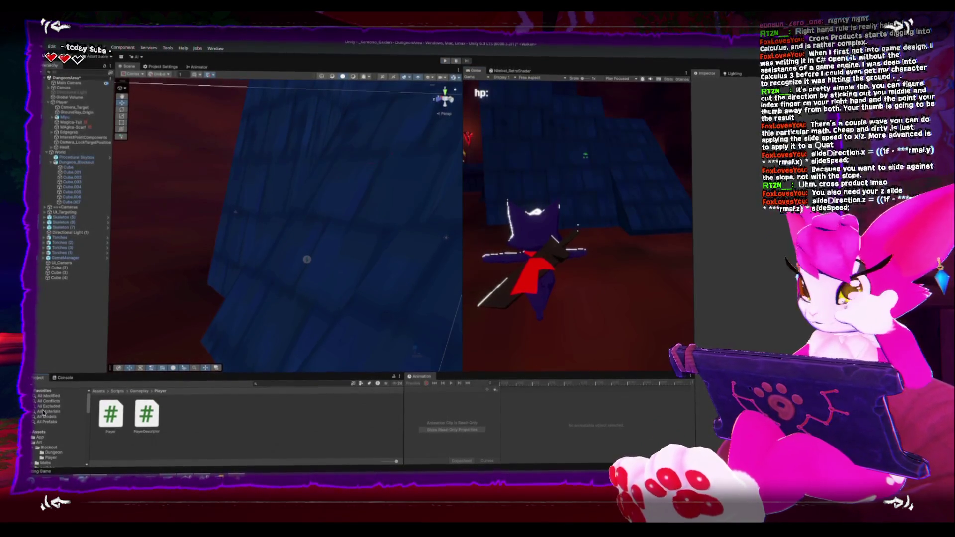
drag(99, 375, 99, 304)
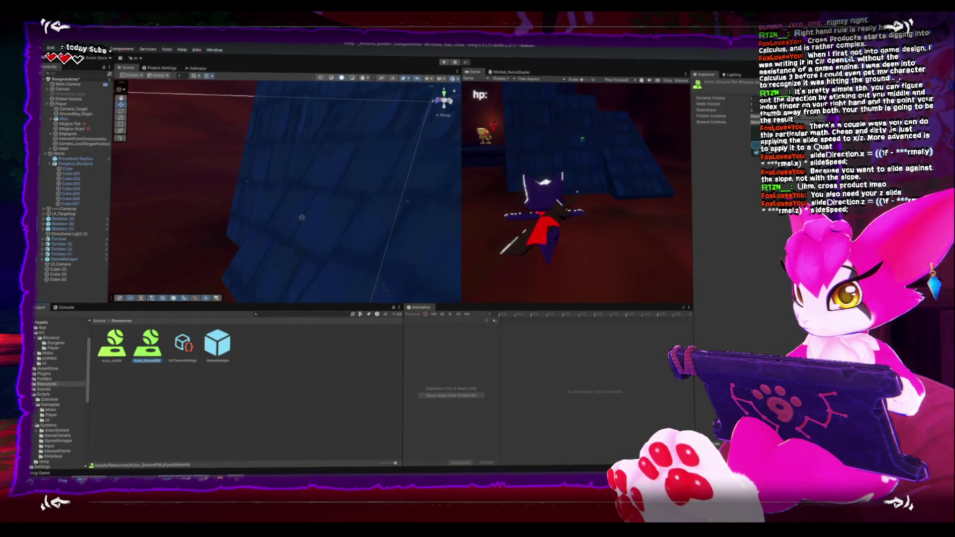
click(444, 60)
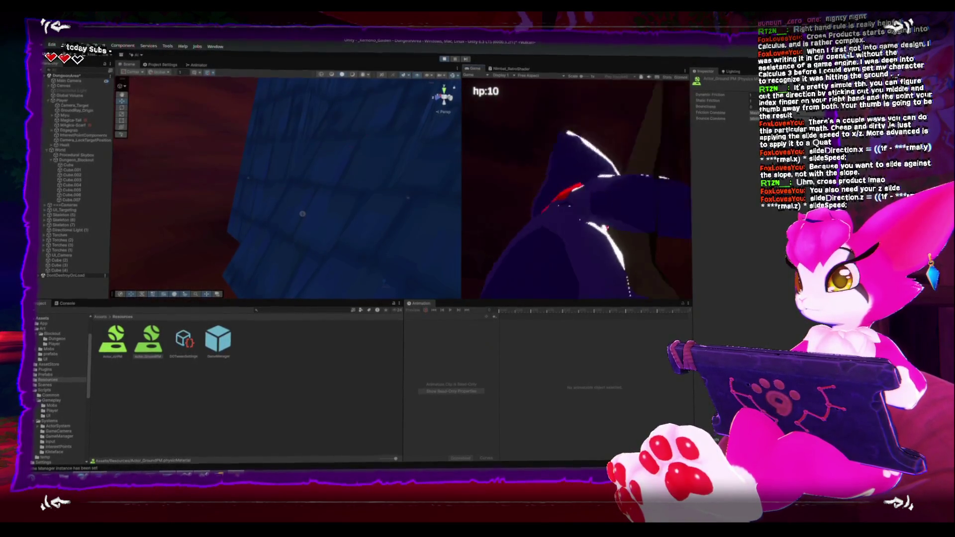
key(Escape)
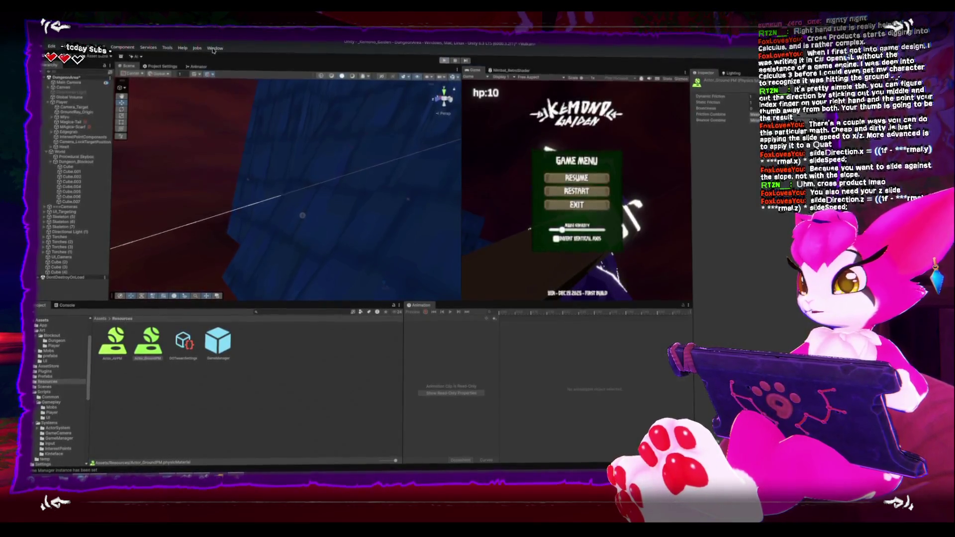
Open the Profiler from Window > Analysis and dock it in the bottom panel beside Animation
click(215, 49)
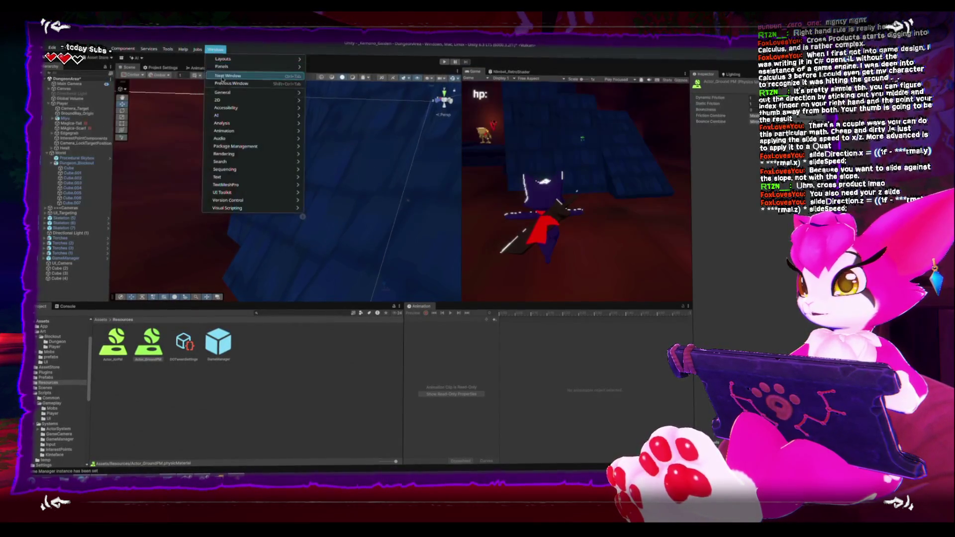
mouse_move(254, 144)
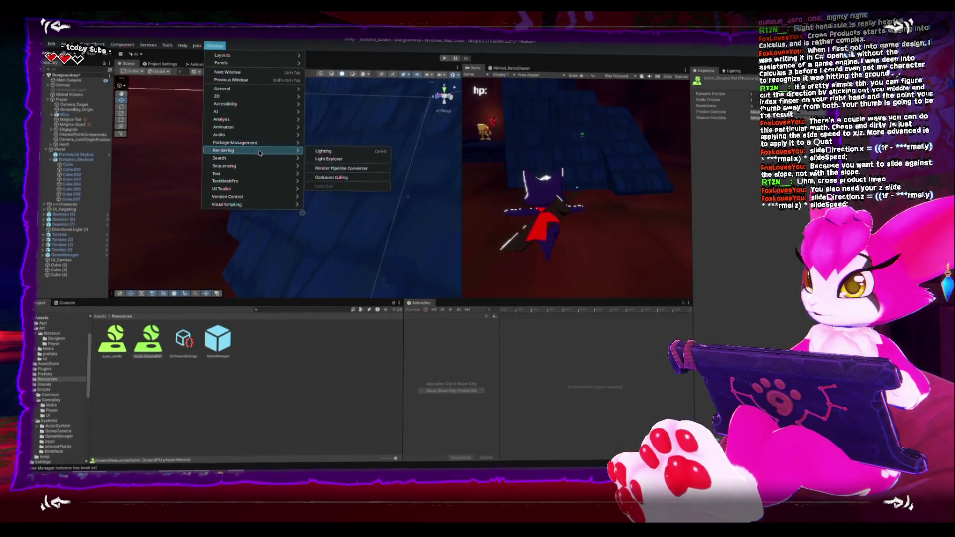
mouse_move(280, 99)
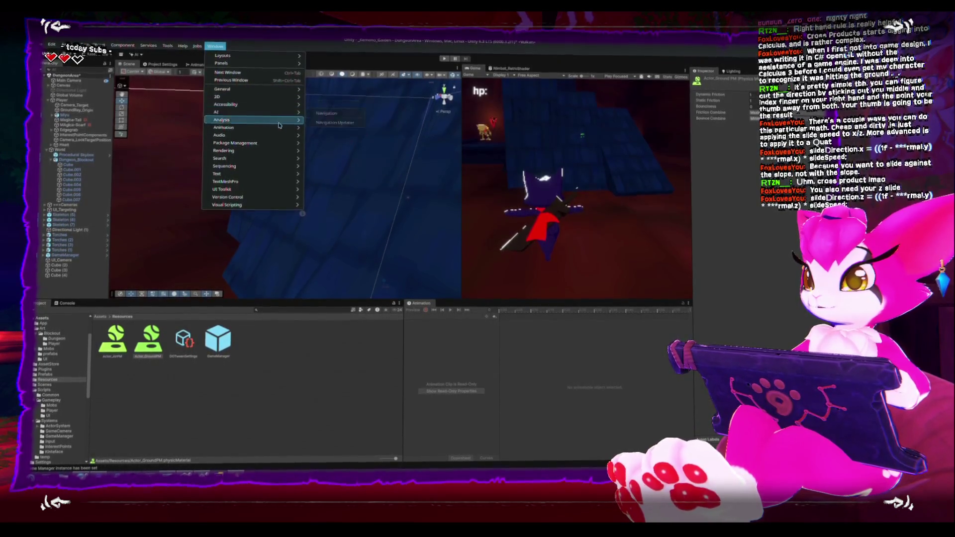
mouse_move(273, 168)
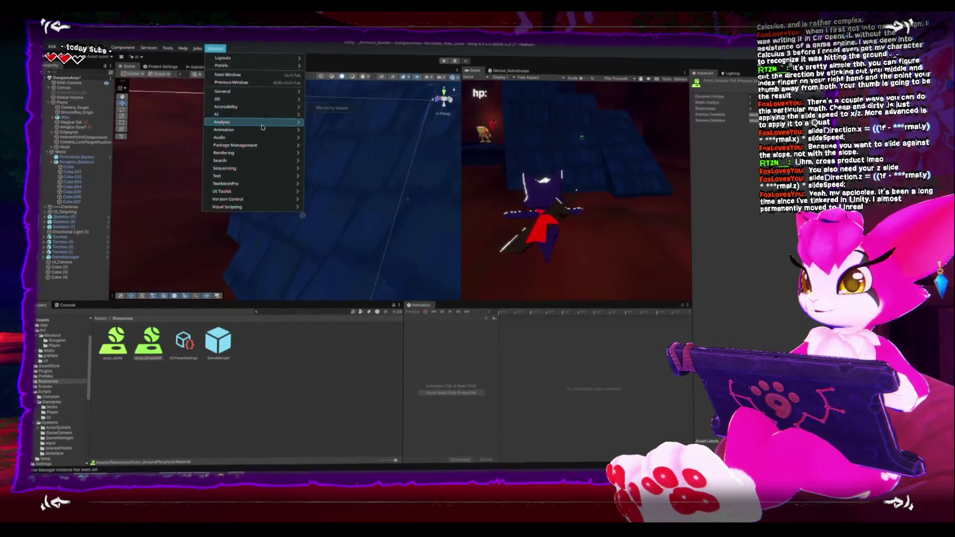
click(323, 126)
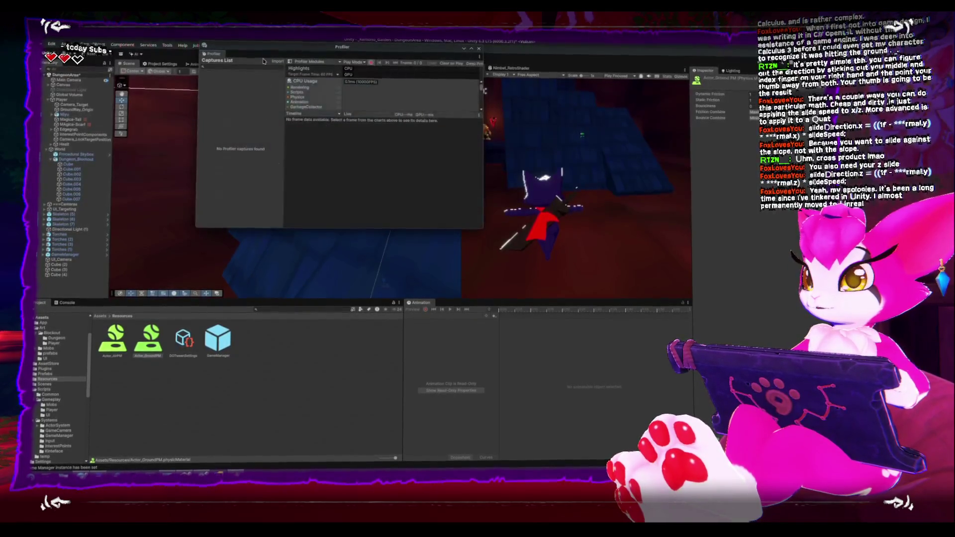
mouse_move(208, 44)
mouse_down()
mouse_move(96, 288)
mouse_move(110, 309)
mouse_up()
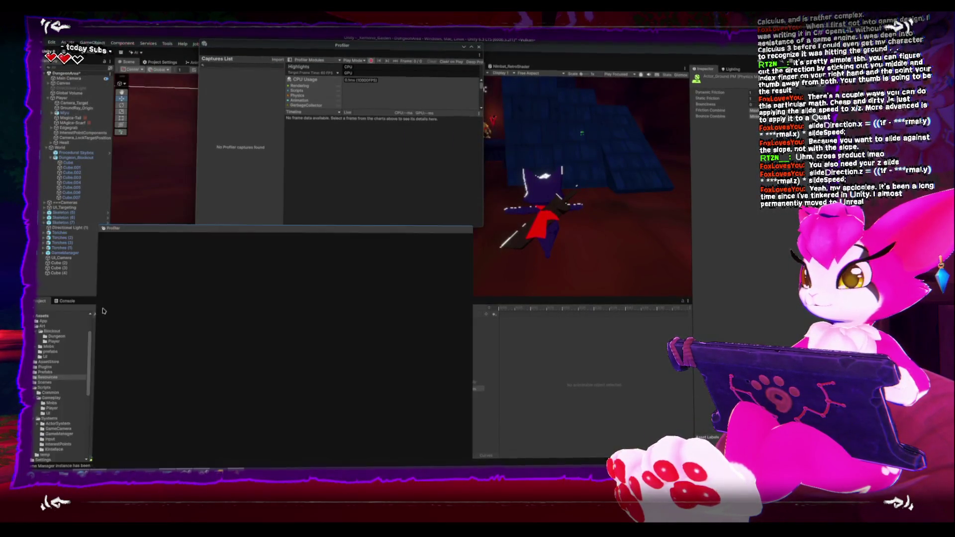
drag(418, 302, 221, 313)
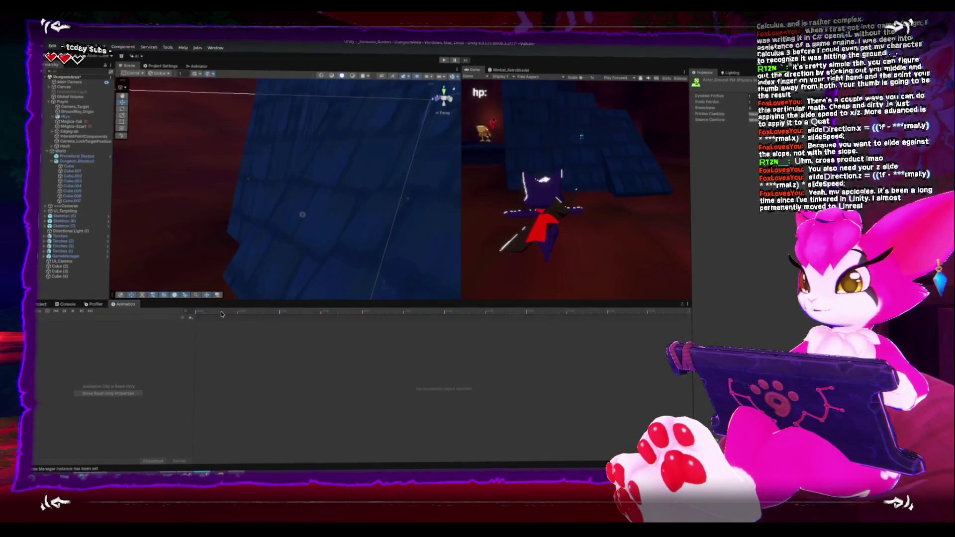
click(95, 305)
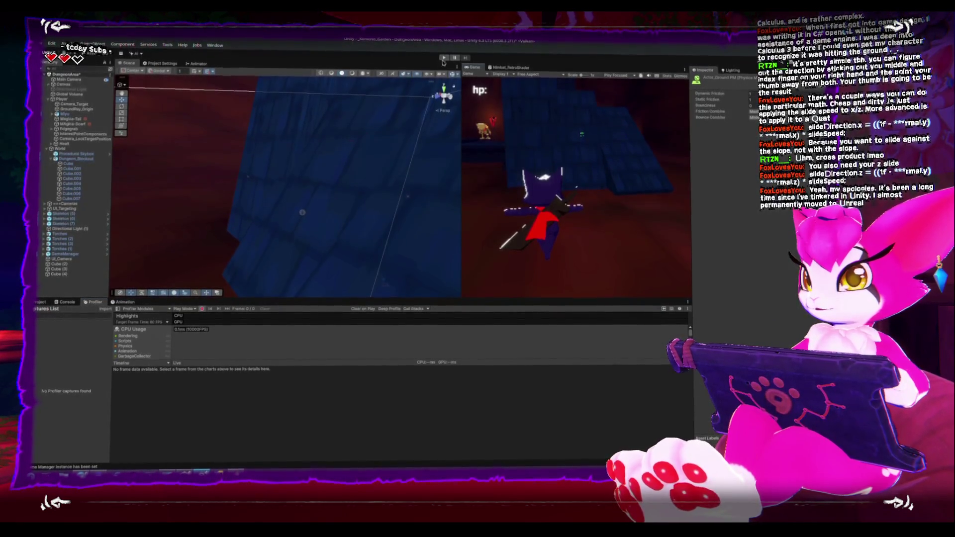
Run and pause the game, then enlarge the profiler and its CPU usage chart
click(443, 58)
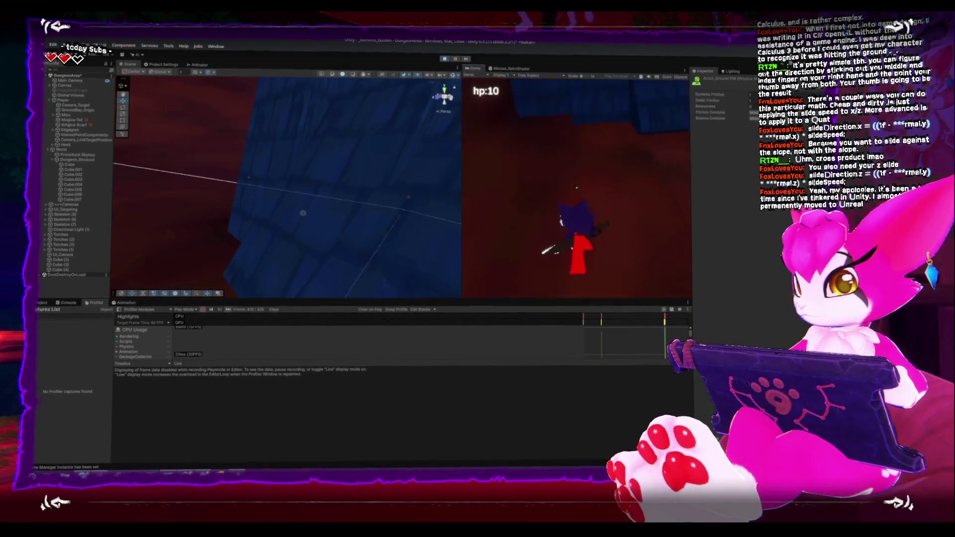
key(Escape)
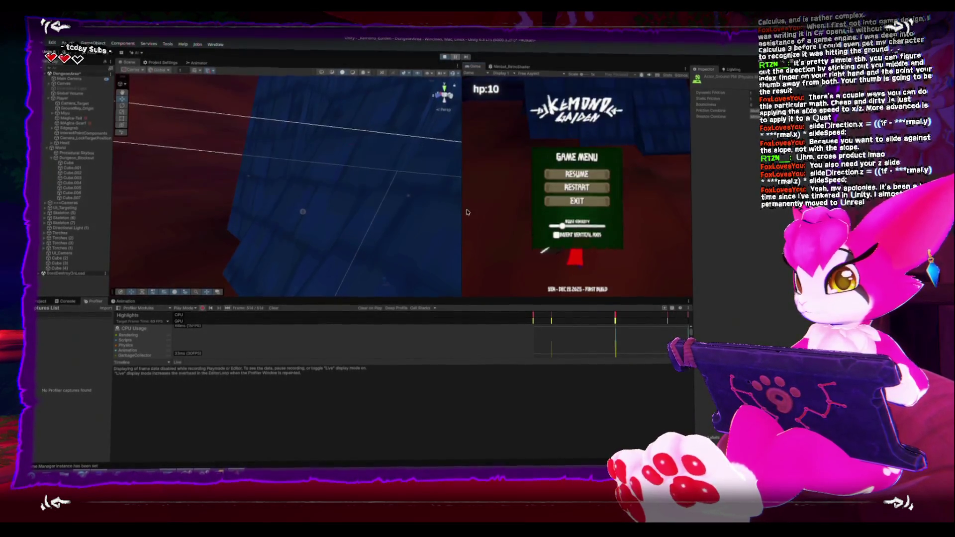
click(455, 58)
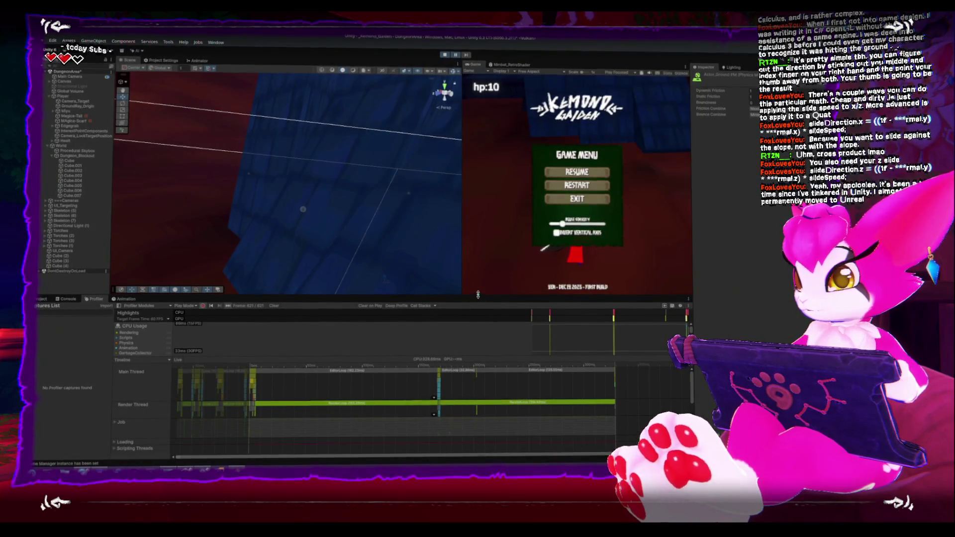
drag(478, 294, 478, 263)
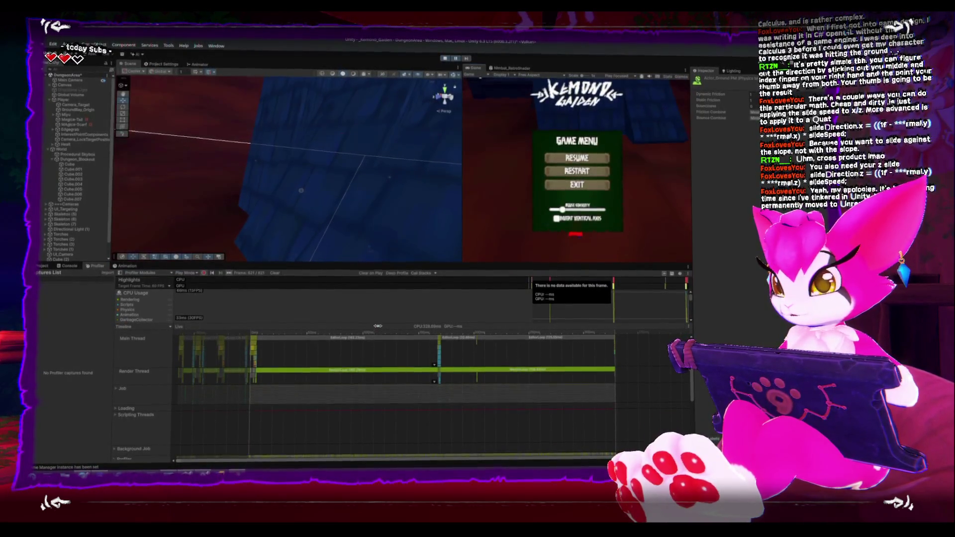
drag(374, 324, 373, 365)
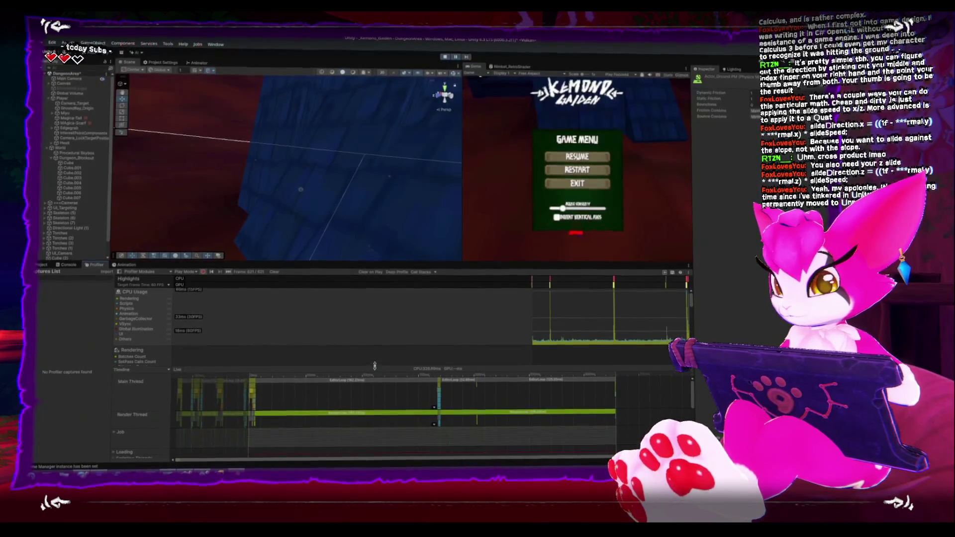
Select spiking frame 322 and inspect PlayerLoop and UpdateScene timings, then switch to Hierarchy view
click(615, 345)
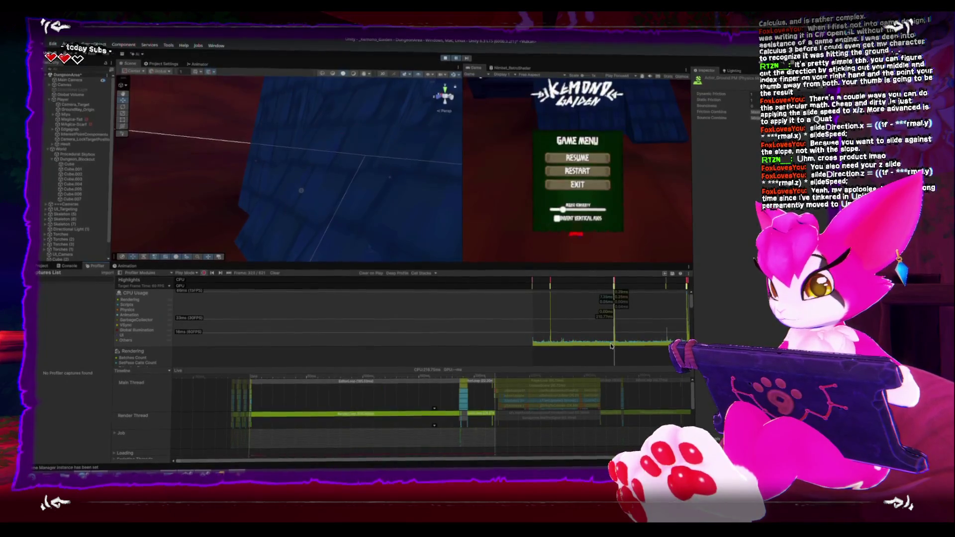
click(615, 345)
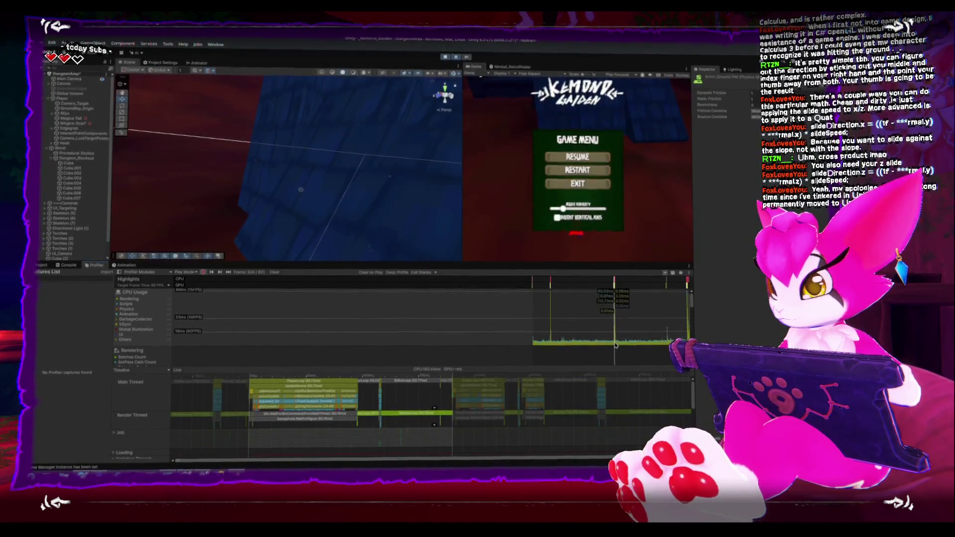
click(312, 380)
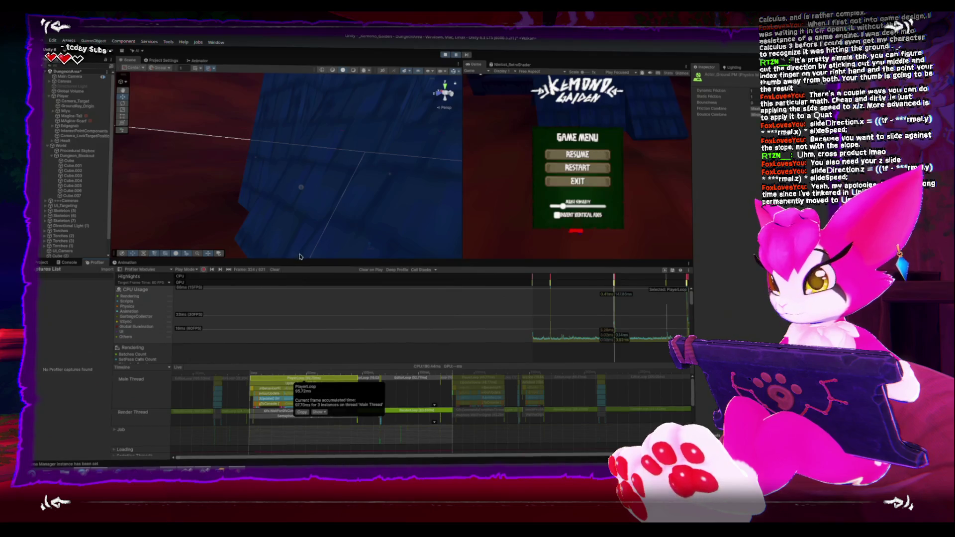
drag(300, 258, 299, 219)
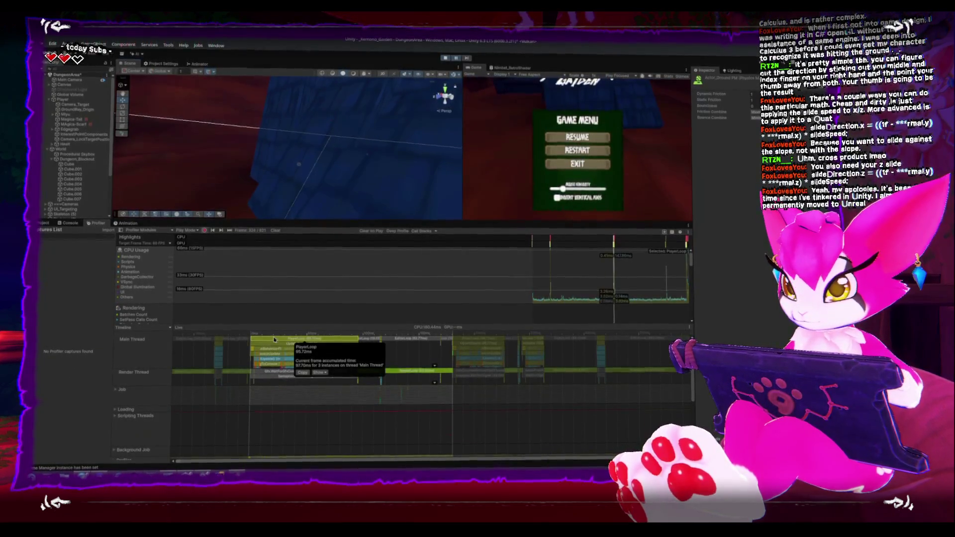
click(298, 345)
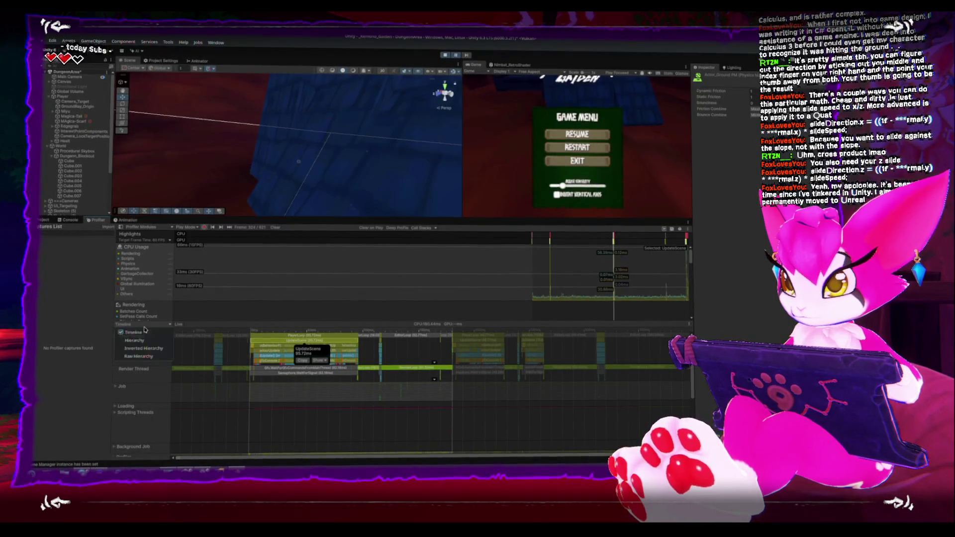
click(147, 340)
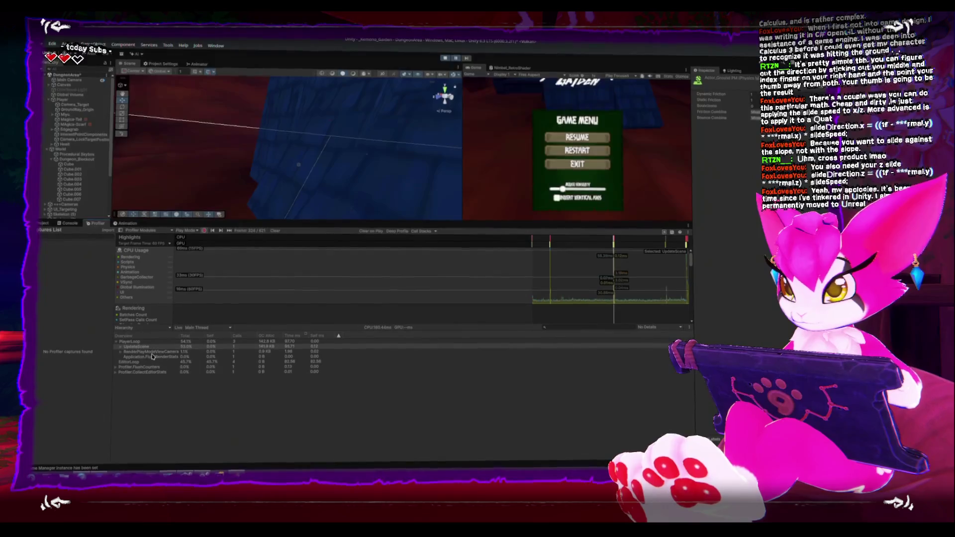
Expand UpdateScene > FixedUpdate > ActorBase.FixedUpdate and compare its LogStringToConsole and GC.Alloc costs
click(120, 344)
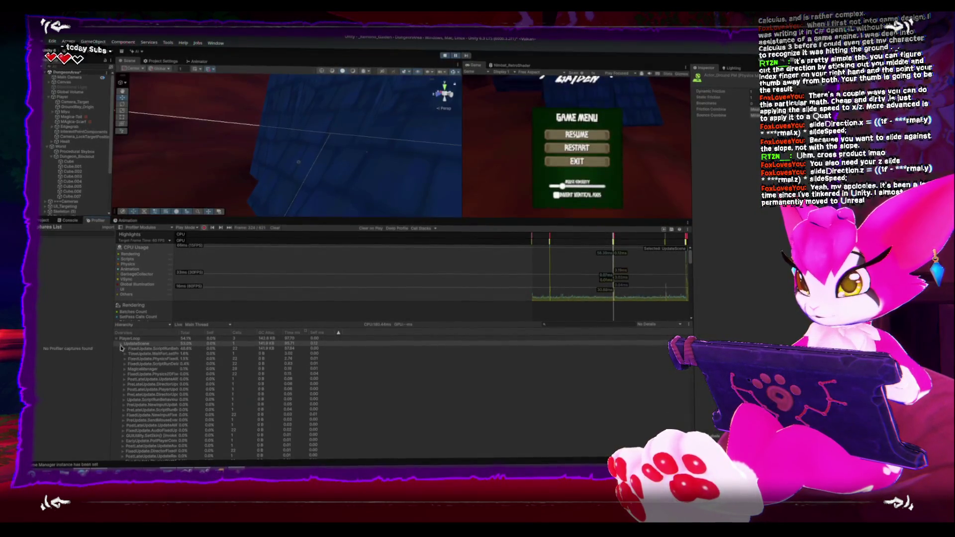
click(124, 352)
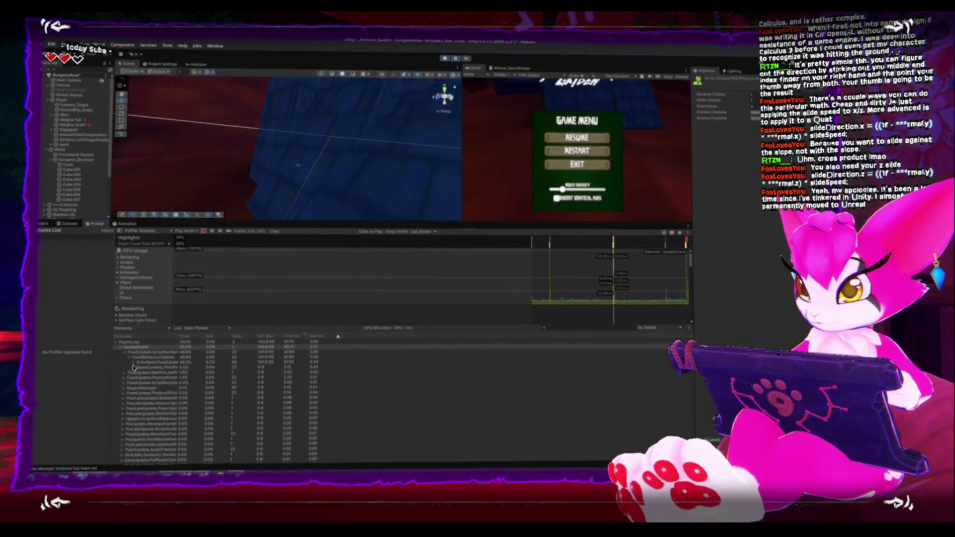
click(134, 362)
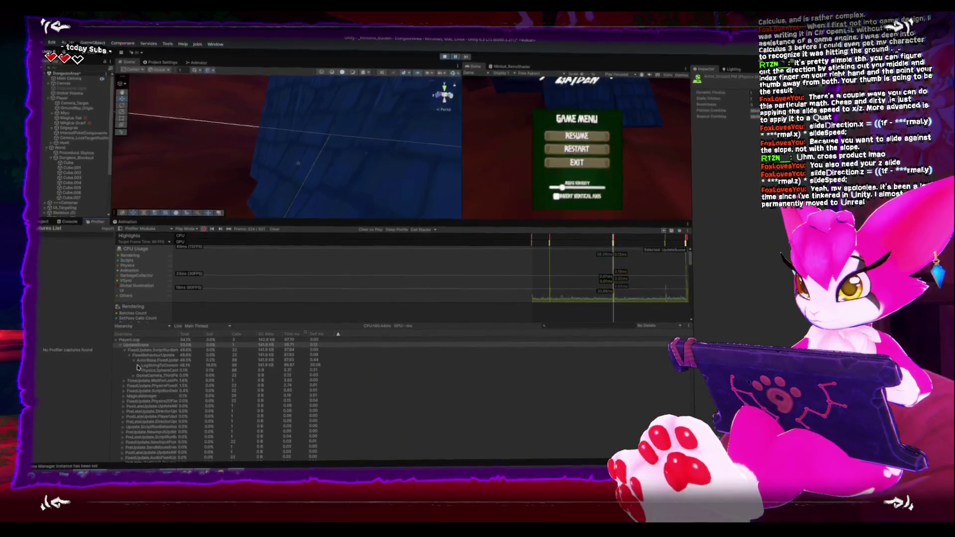
click(152, 367)
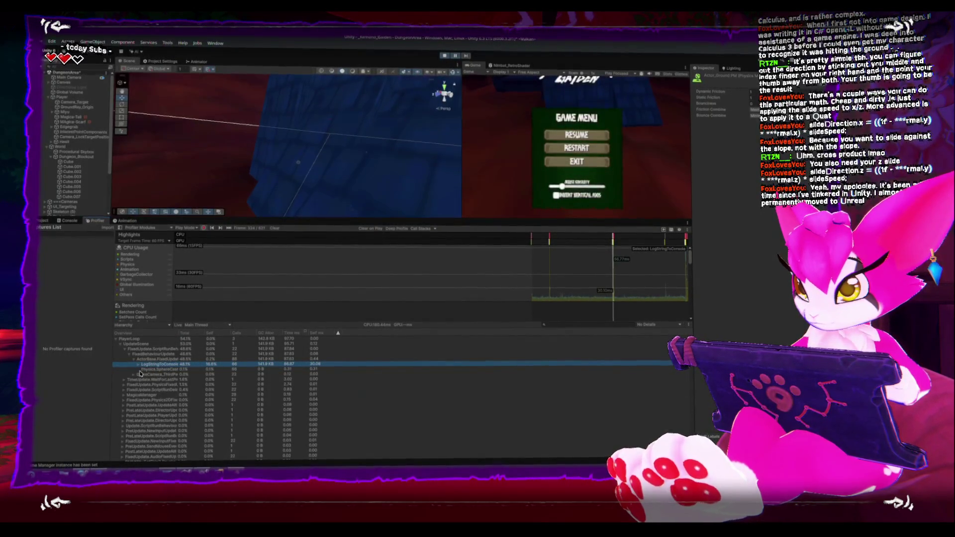
click(154, 378)
click(154, 368)
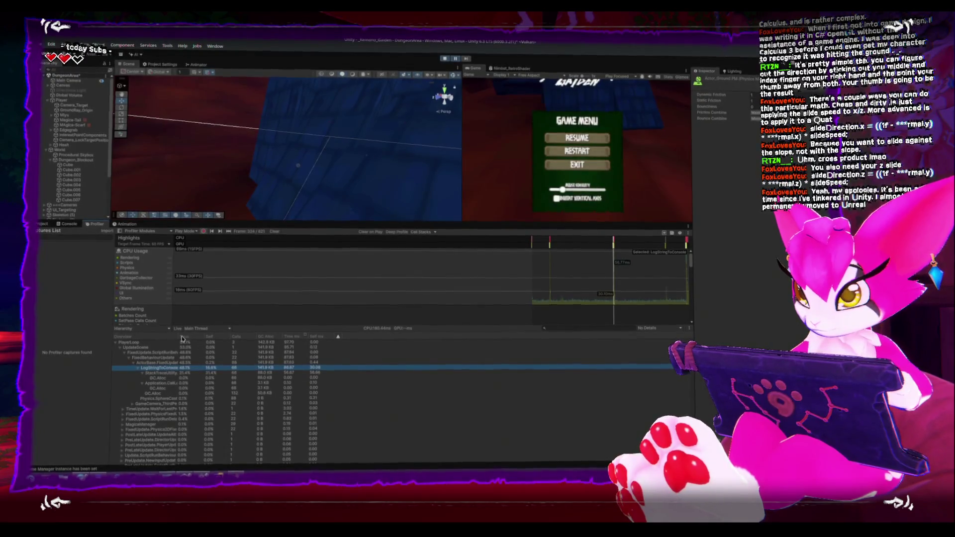
mouse_move(204, 337)
mouse_down()
mouse_move(289, 339)
mouse_move(256, 339)
mouse_up()
click(169, 361)
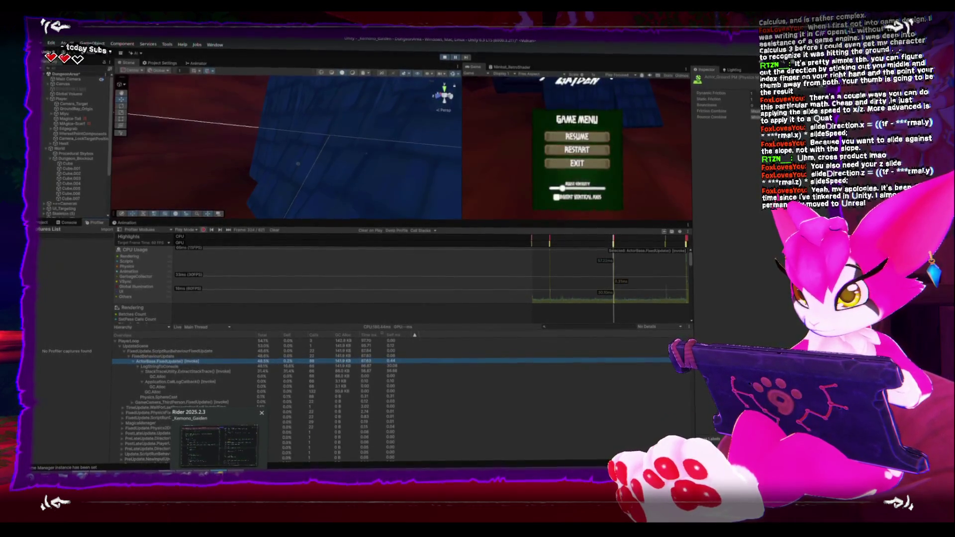
click(219, 443)
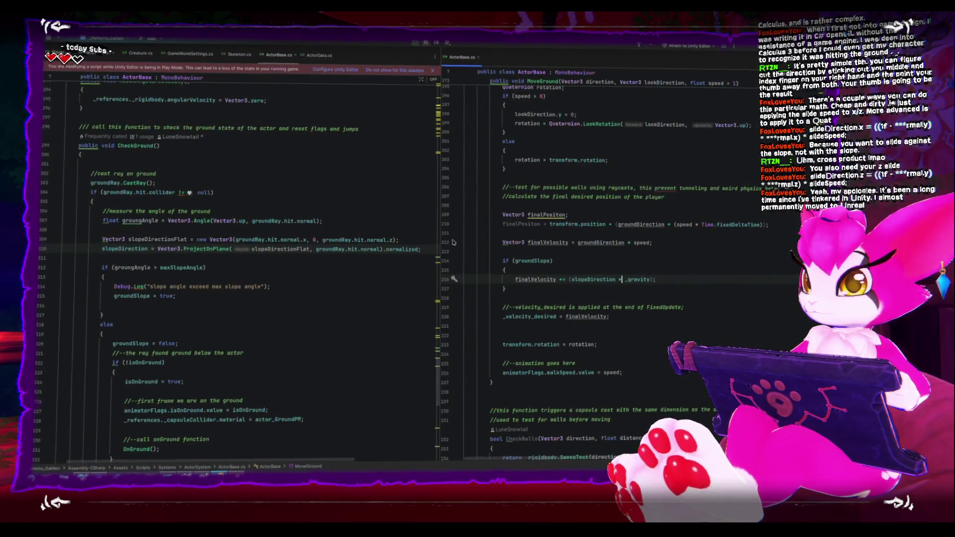
Scroll through FixedUpdate and MoveGround in ActorBase.cs to review the slope velocity code
scroll(512, 249, up, 15)
scroll(573, 254, down, 8)
scroll(279, 236, up, 15)
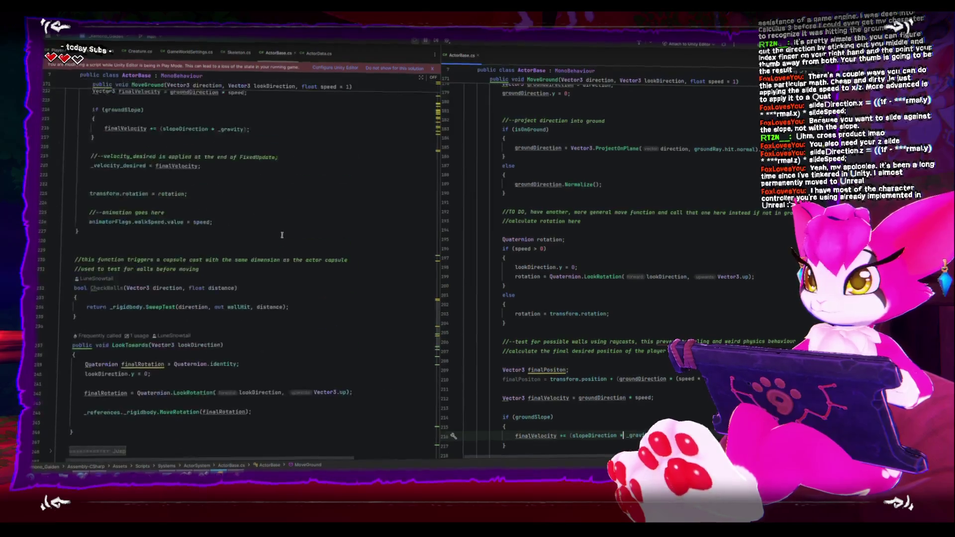
scroll(284, 238, up, 7)
scroll(284, 237, down, 1)
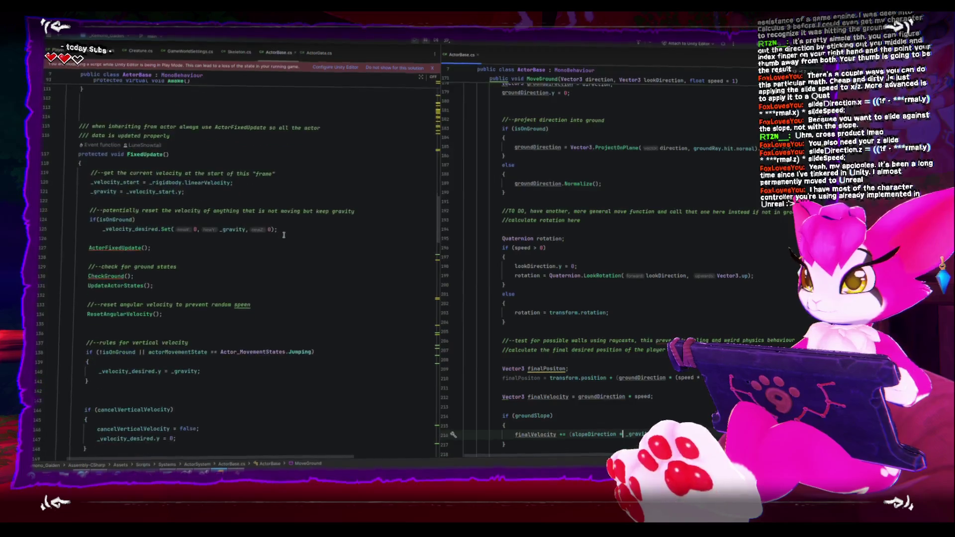
scroll(283, 234, down, 1)
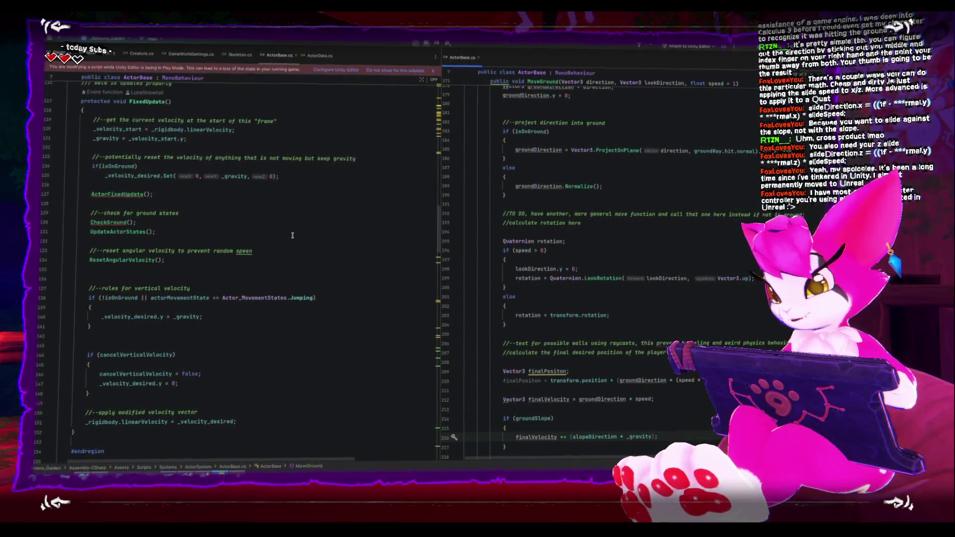
scroll(286, 271, down, 2)
scroll(287, 270, down, 1)
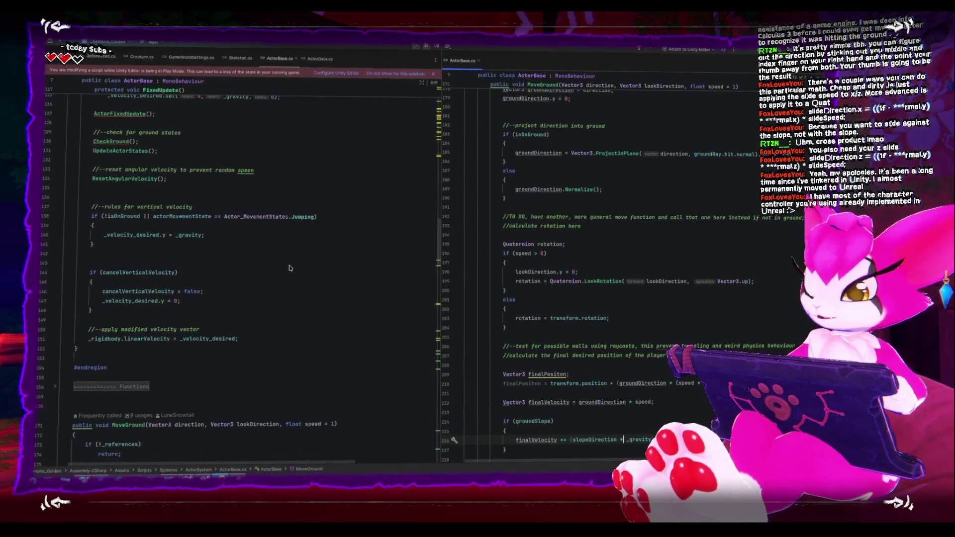
scroll(293, 273, down, 2)
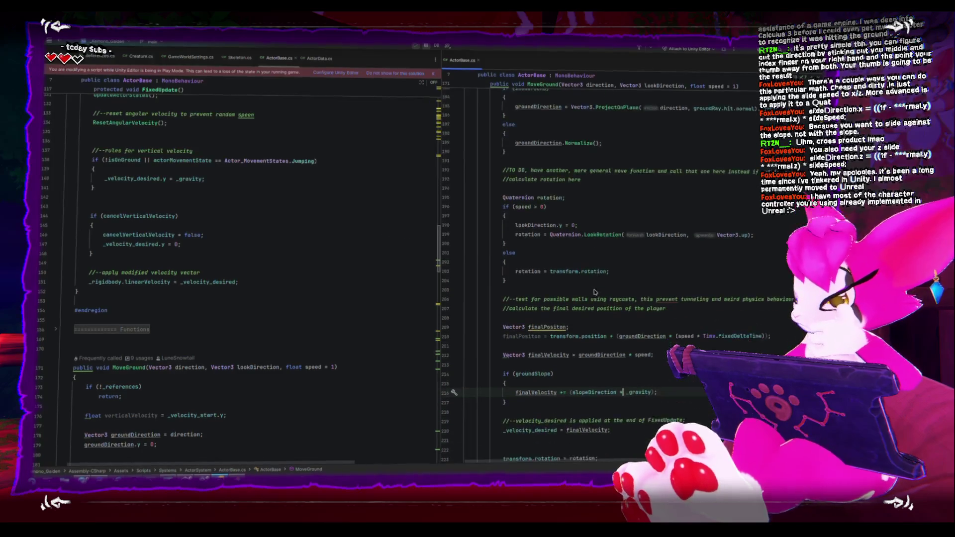
scroll(621, 323, down, 2)
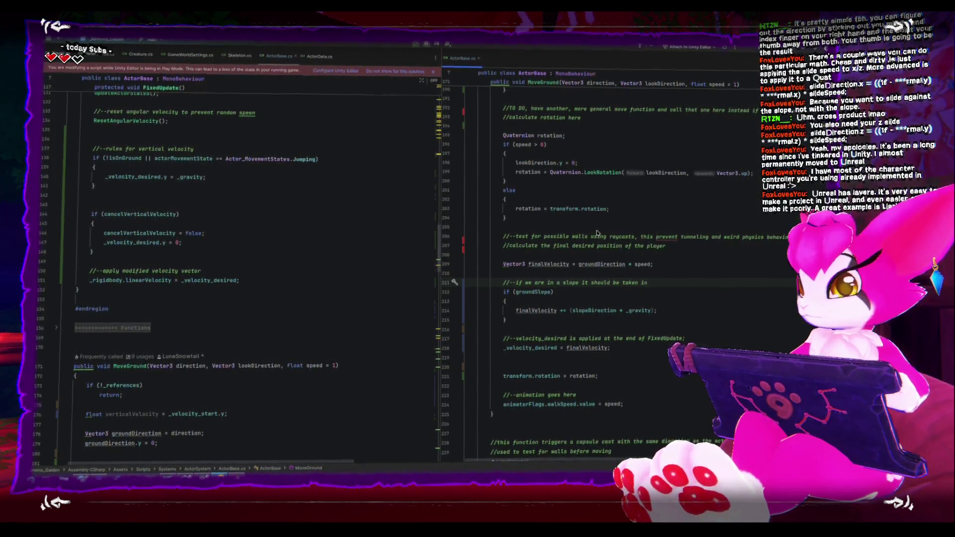
text(//--if we are in a slope it should be taken in)
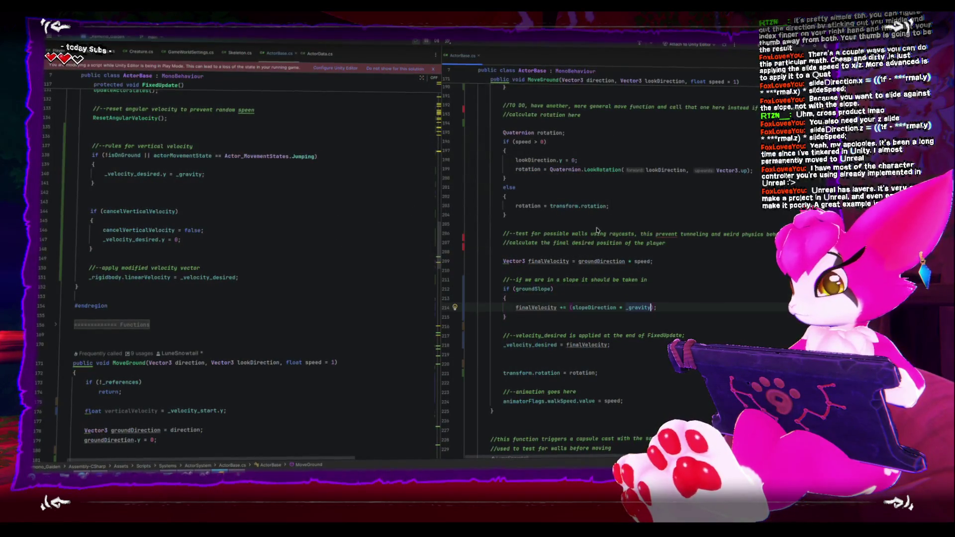
Complete line 215 so _gravity also gets slopeDirection.y, ending it with a semicolon
text(_gravity)
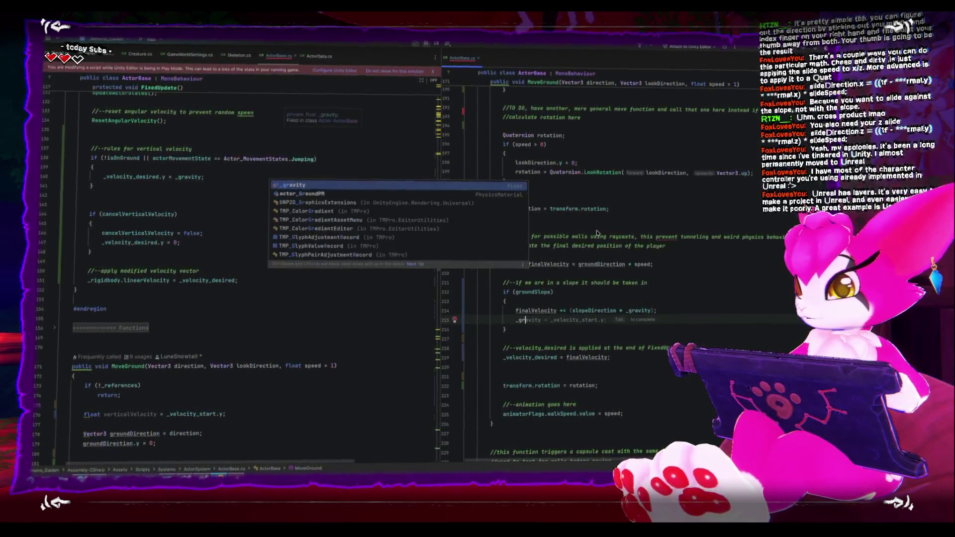
key(Tab)
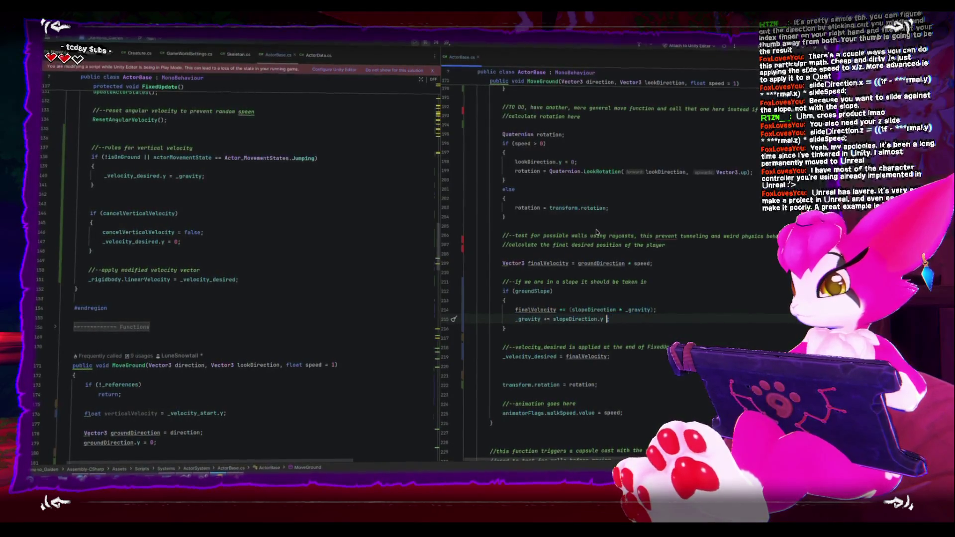
text(;)
click(527, 319)
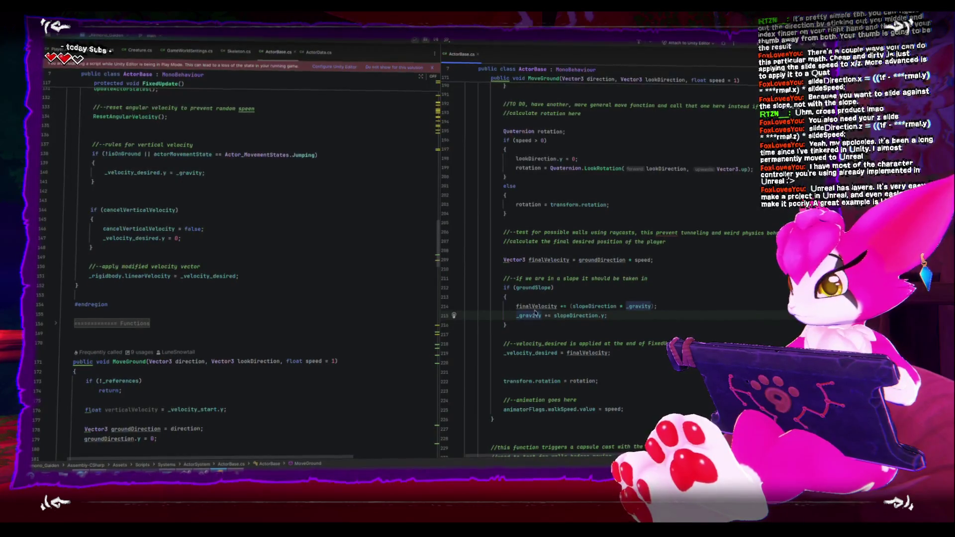
key(alt+Tab)
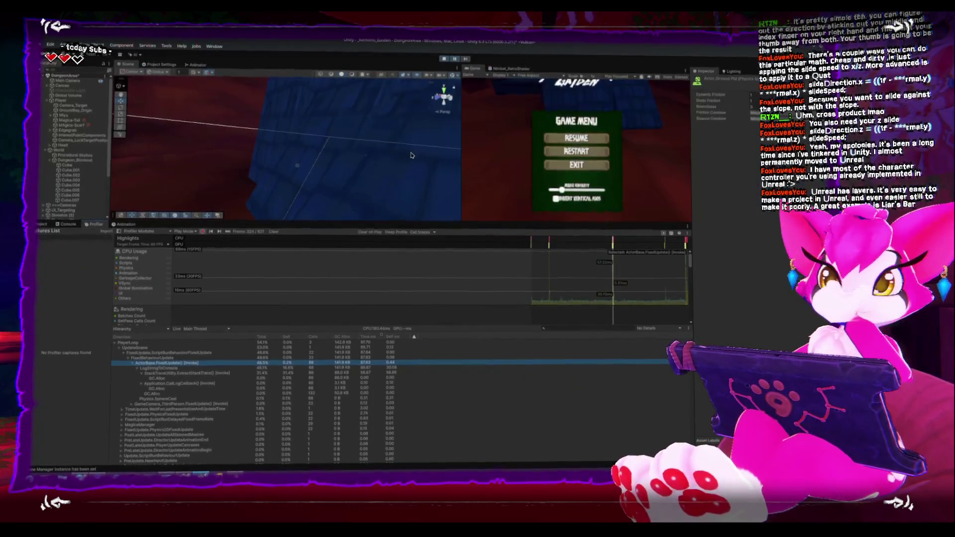
Resume the game, make the Scene and Game views taller, and widen the Game view
click(454, 63)
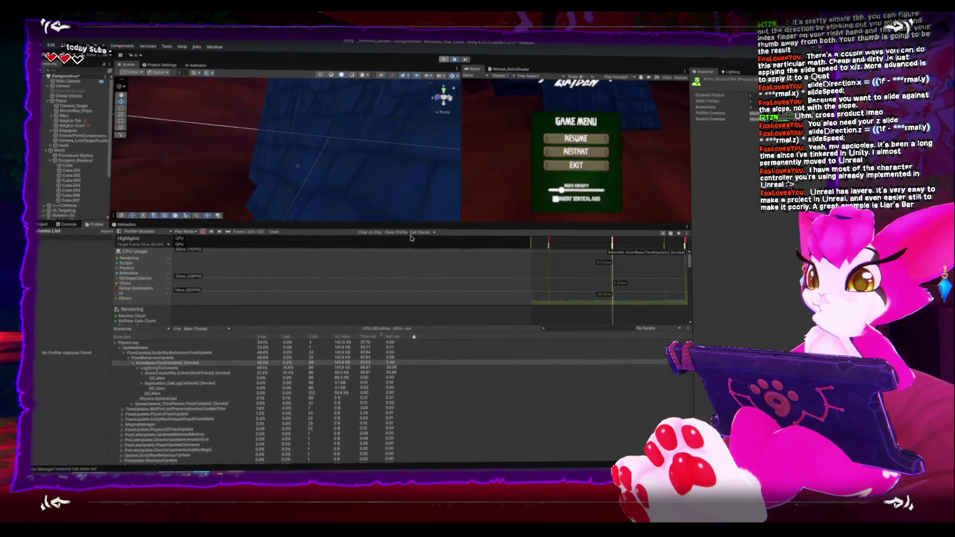
key(Escape)
drag(404, 219, 404, 373)
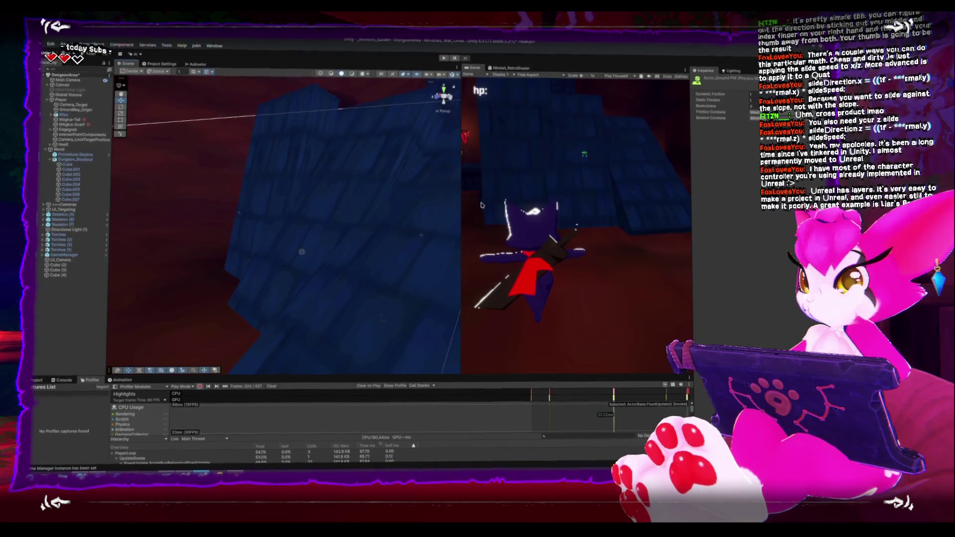
drag(462, 204, 429, 197)
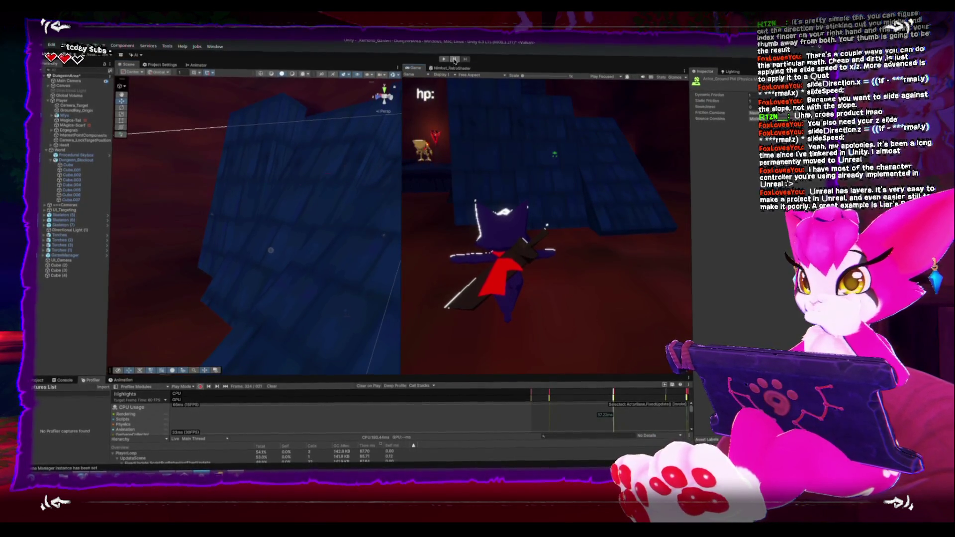
Restart play mode with the slopeDirection.y change and test sliding, pausing and resuming with Esc
click(444, 59)
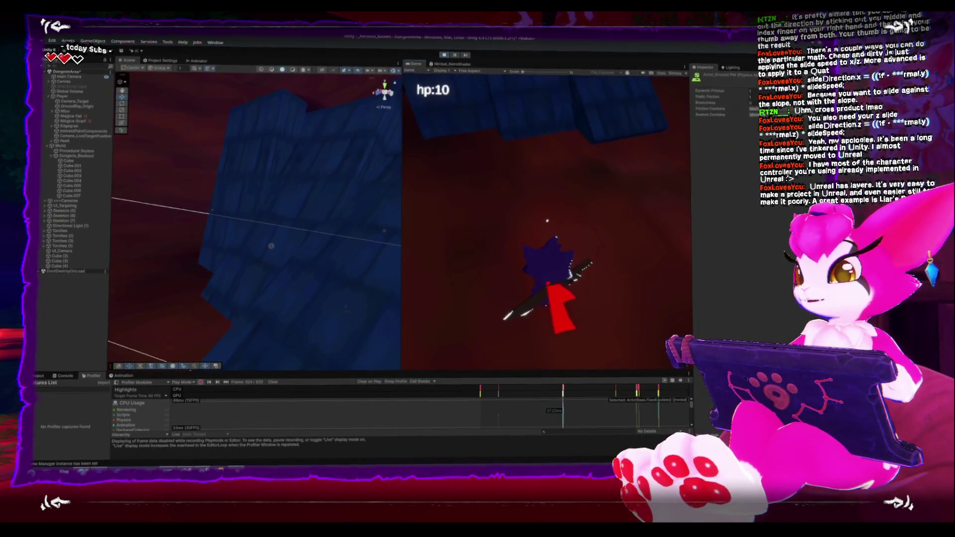
key(Escape)
drag(308, 220, 306, 213)
key(Escape)
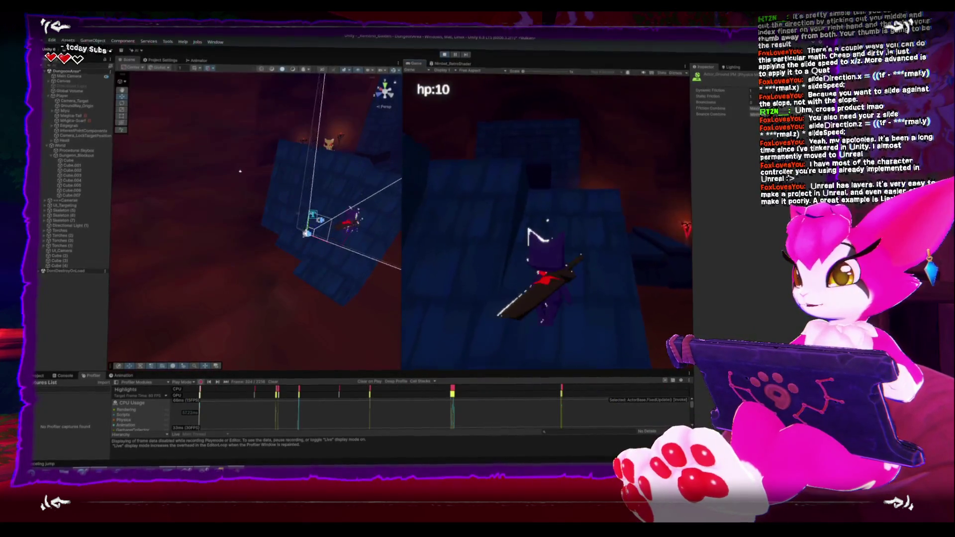
key(Escape)
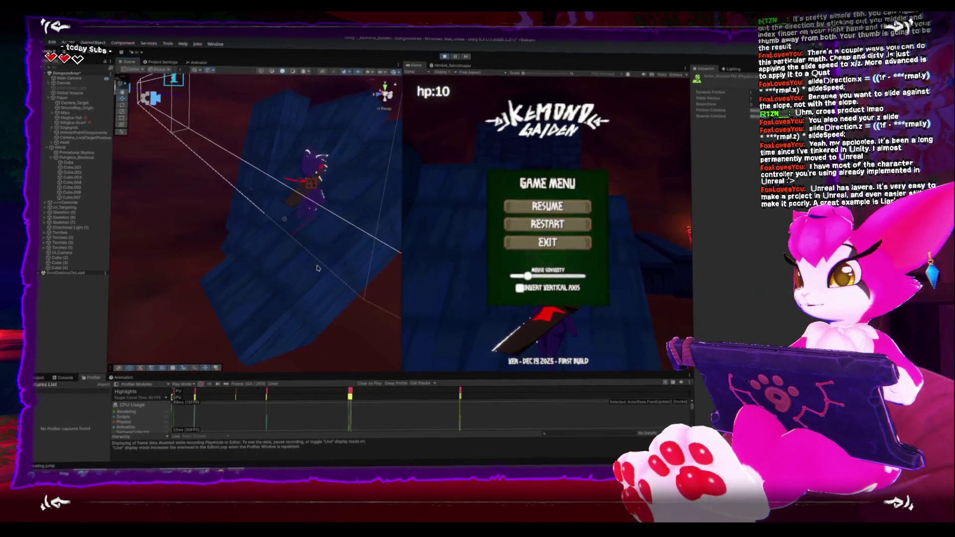
key(Escape)
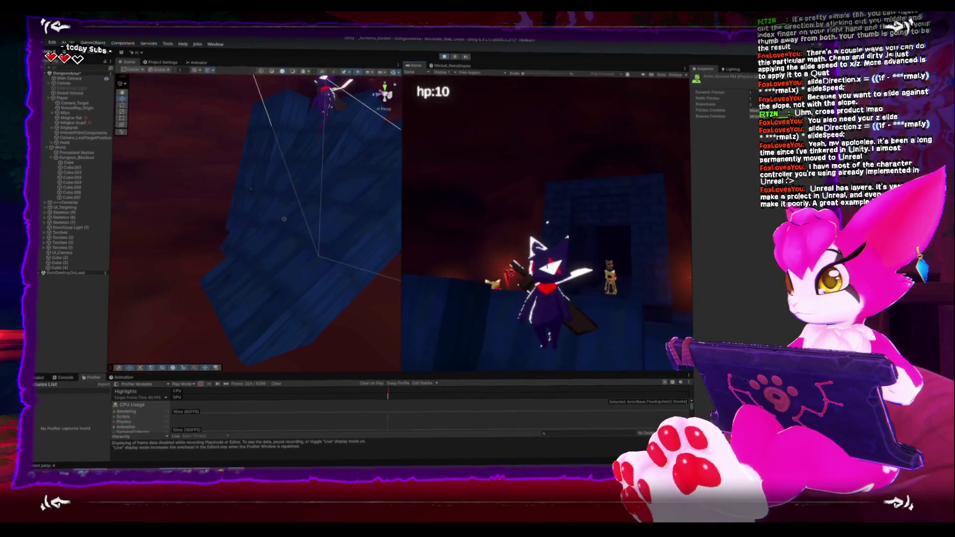
key(Escape)
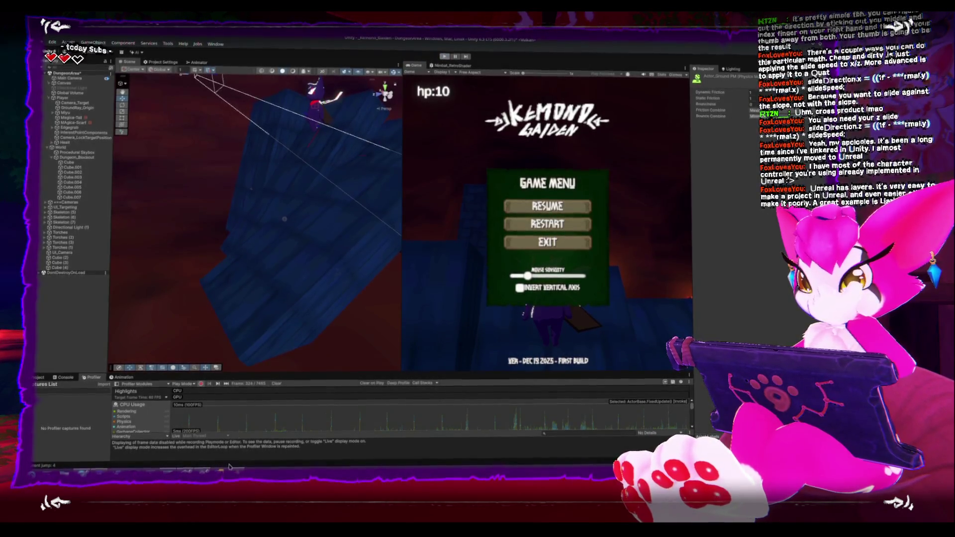
key(alt+Tab)
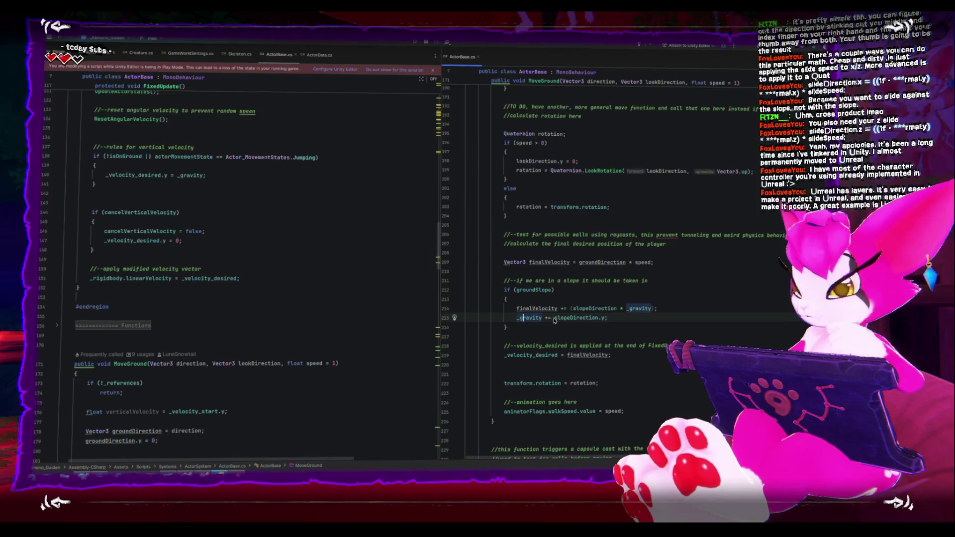
Change line 215's += to -= so slopeDirection.y is subtracted from _gravity
click(549, 319)
key(BackSpace)
text(-)
key(alt+Tab)
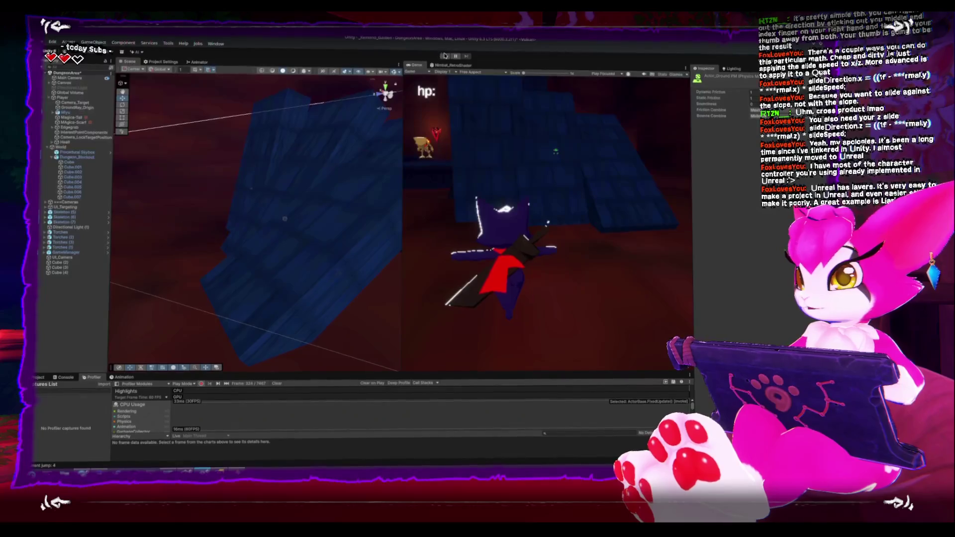
Restart play mode and walk and jump the character onto the steep blue slope
click(446, 58)
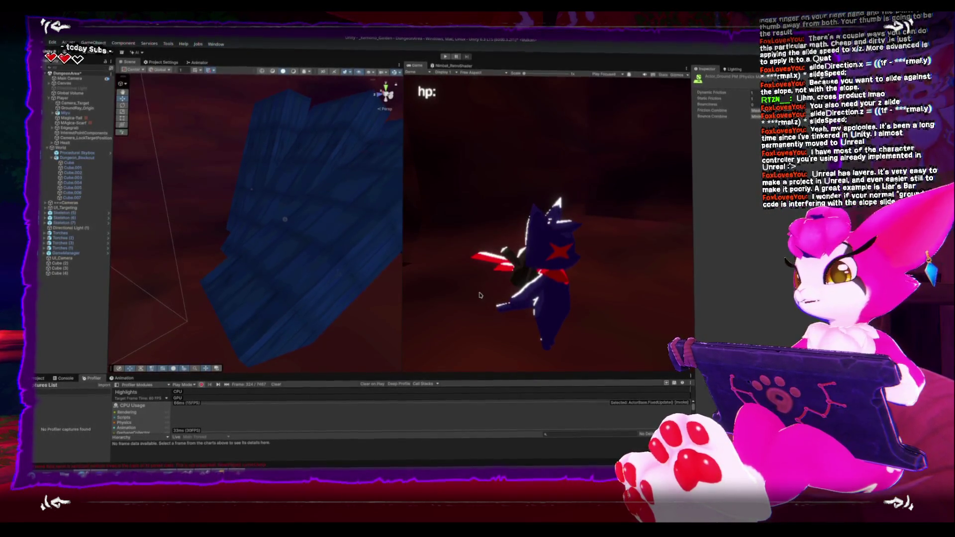
click(446, 60)
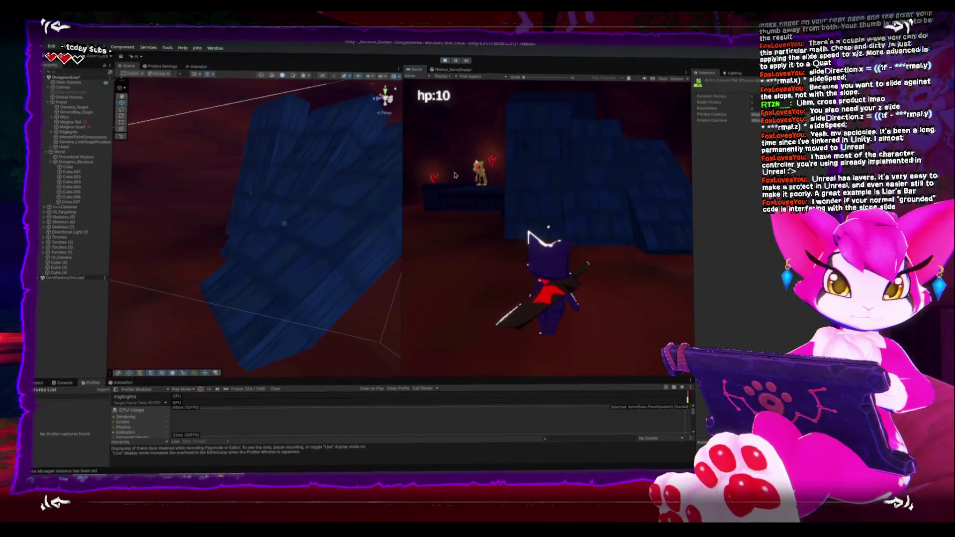
click(559, 175)
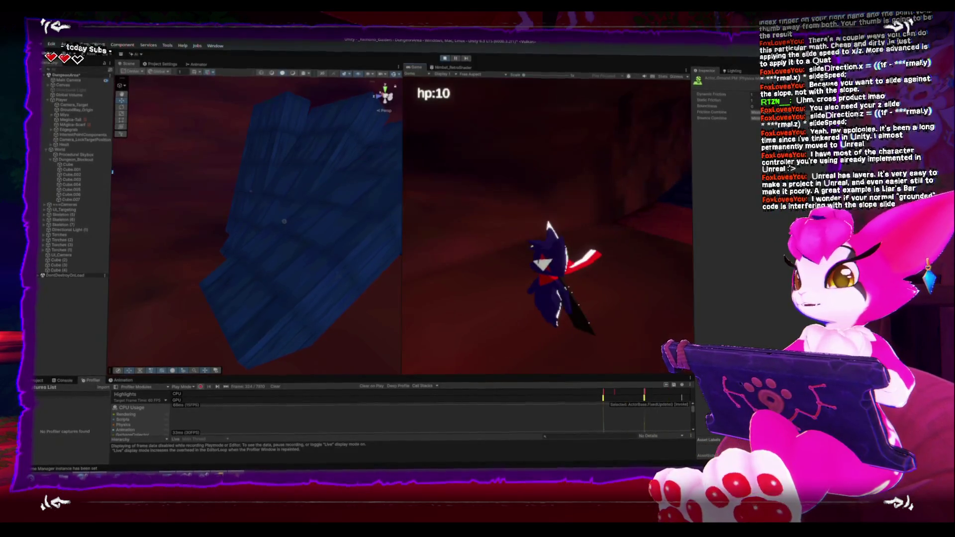
key(w)
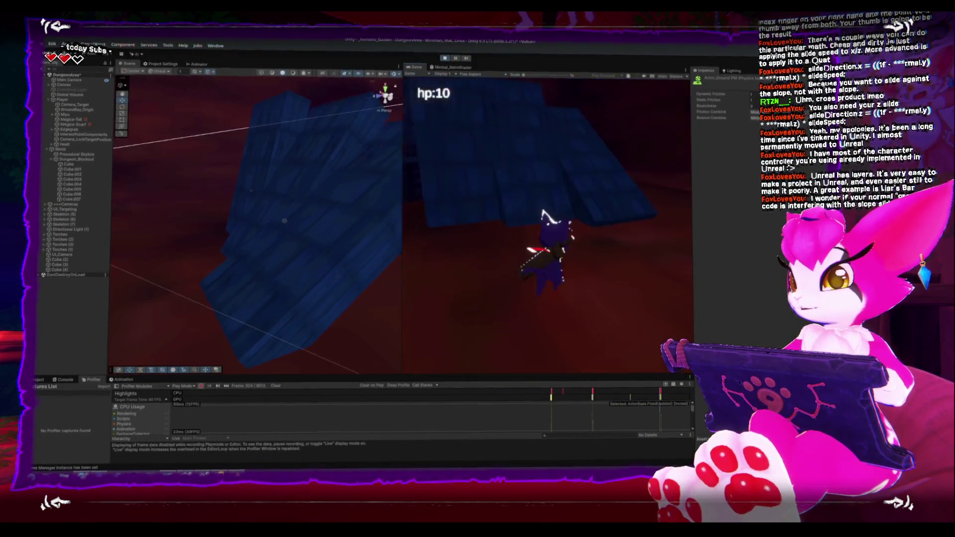
key(space)
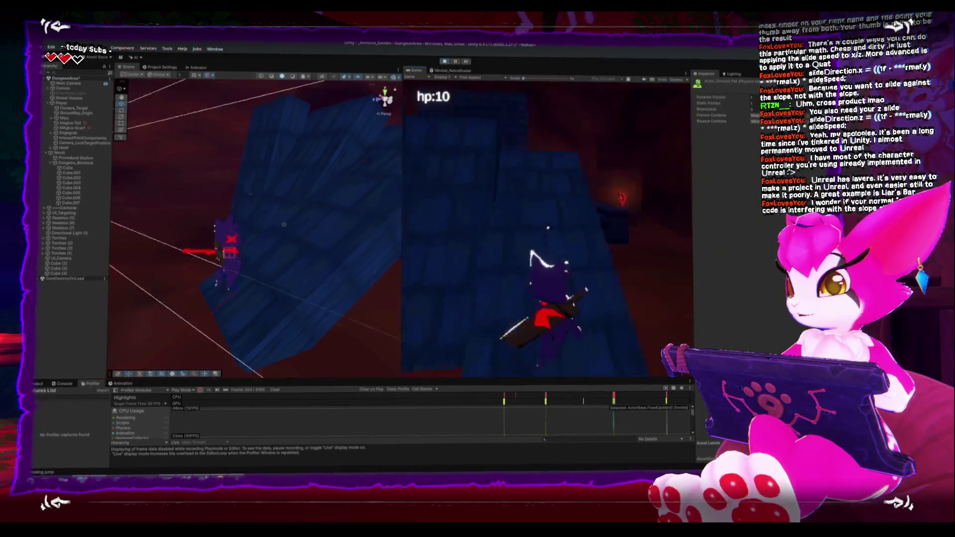
key(w)
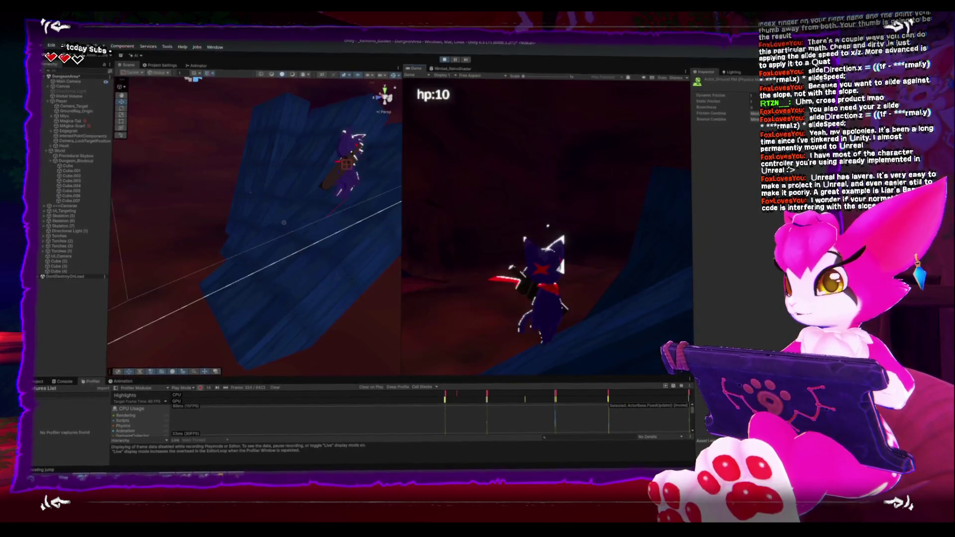
key(w)
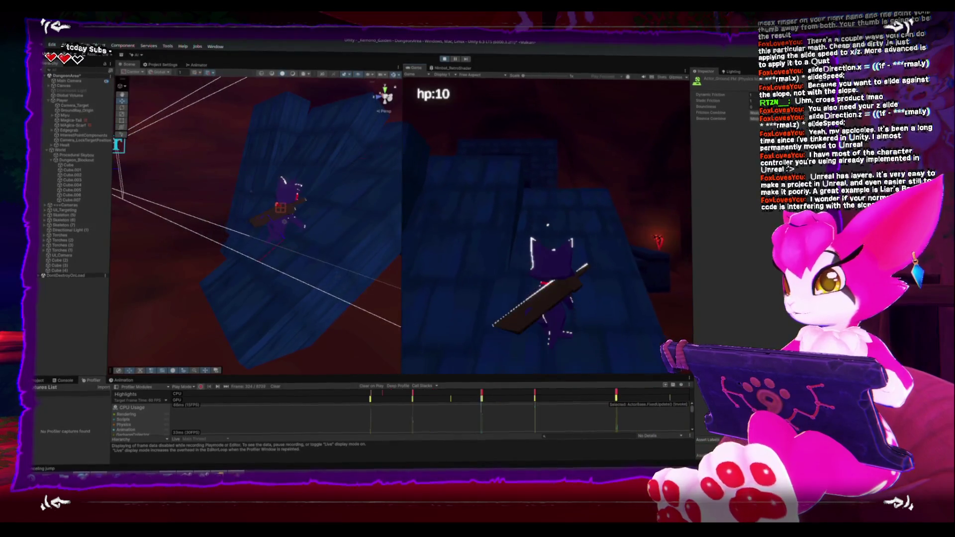
key(space)
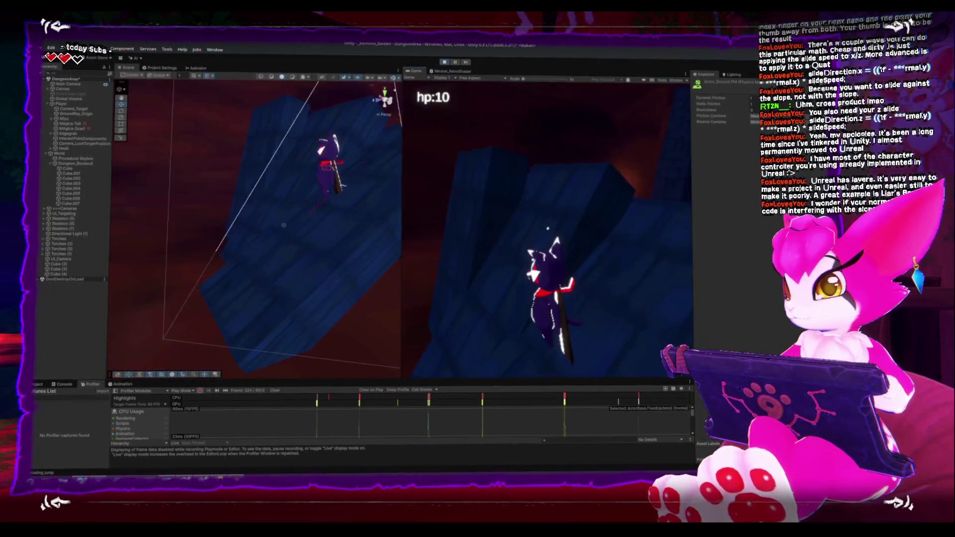
key(w)
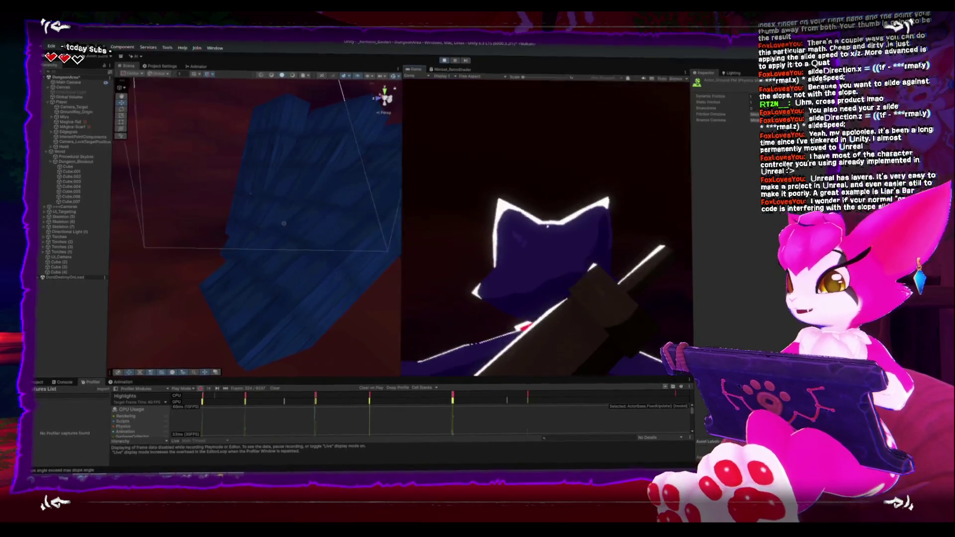
key(w)
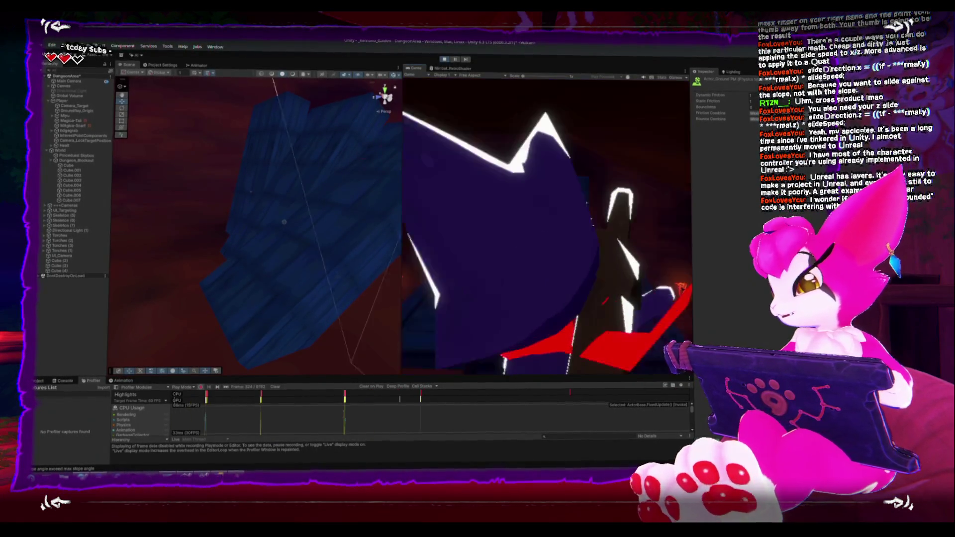
key(w)
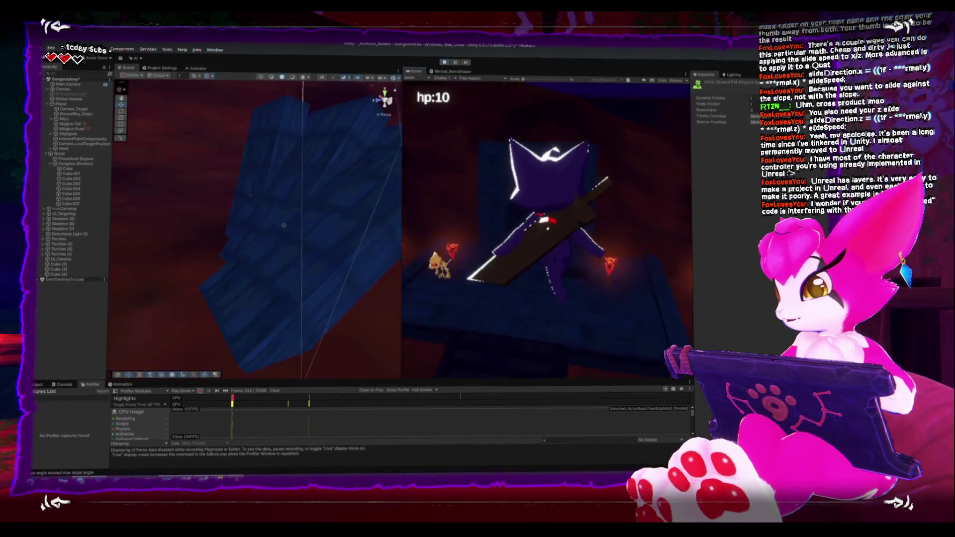
key(w)
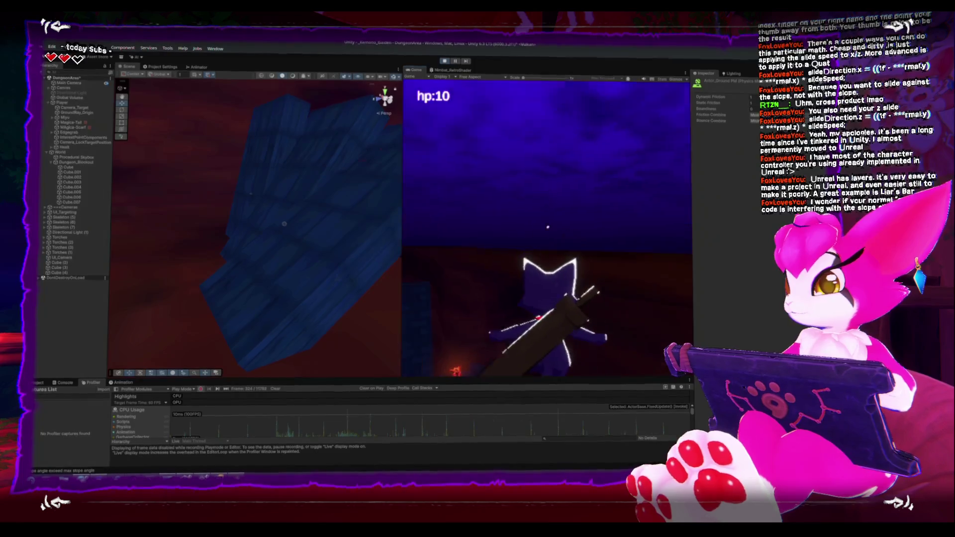
Pause to orbit the Scene view around the dungeon, resume, then return to the code
key(Escape)
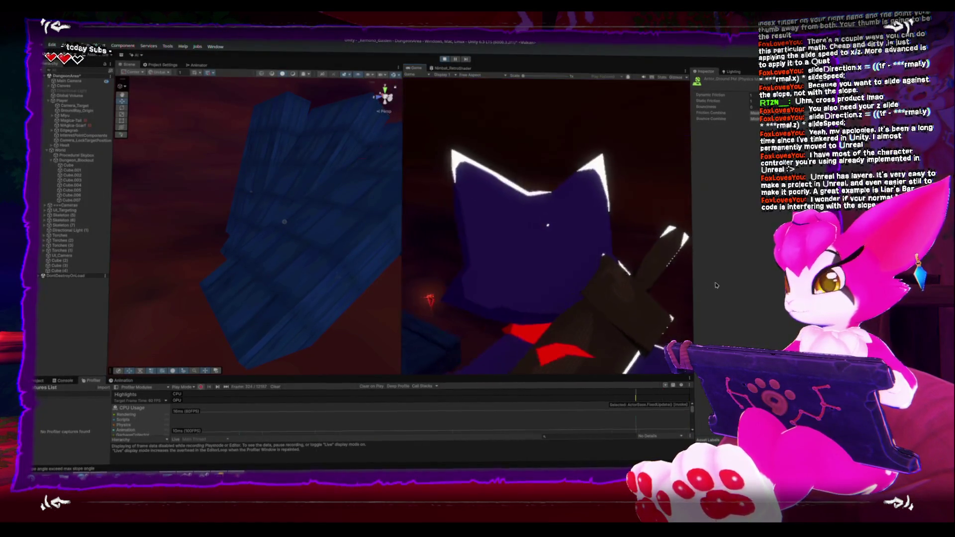
key(Escape)
mouse_move(171, 202)
mouse_down()
mouse_move(214, 217)
mouse_move(256, 205)
mouse_move(162, 279)
mouse_up()
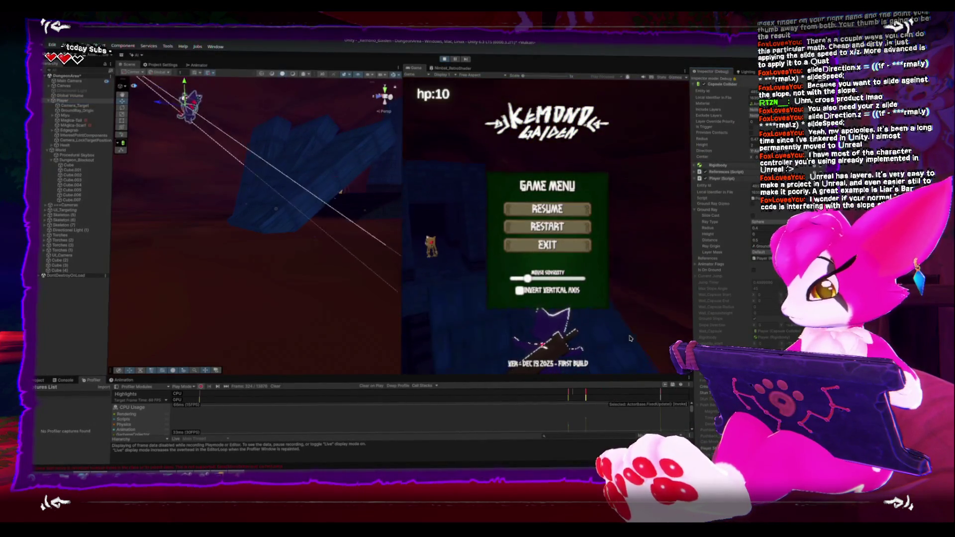
key(Escape)
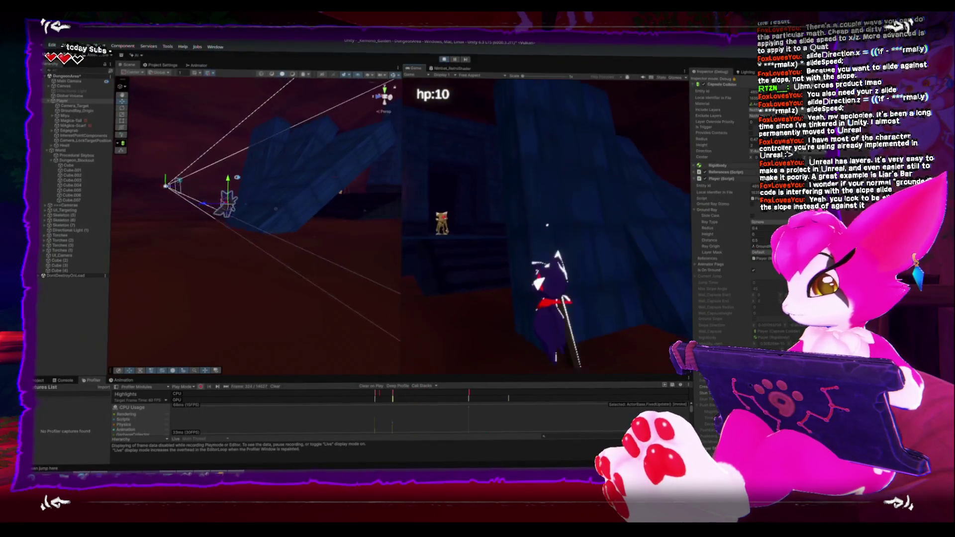
key(Escape)
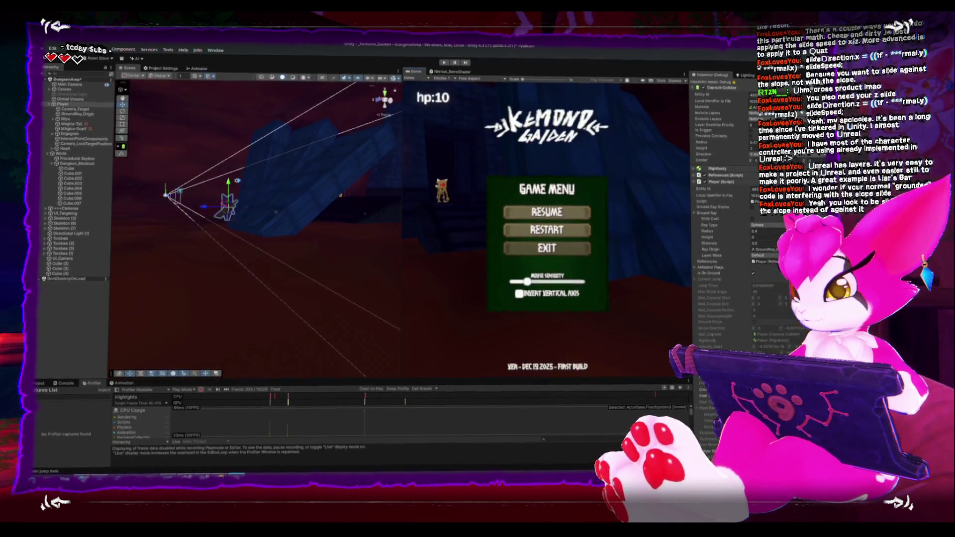
key(Escape)
key(alt+Tab)
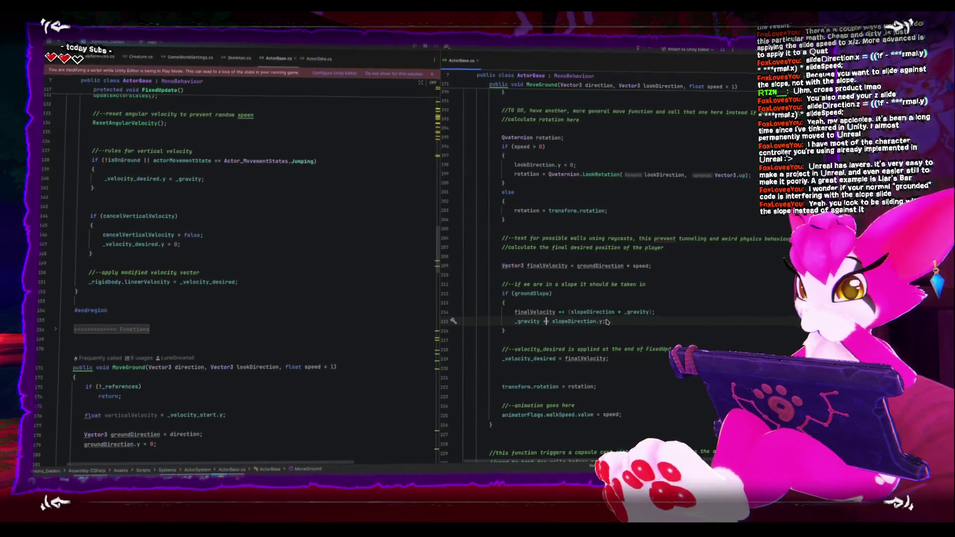
Drop the _gravity factor so line 214 reads finalVelocity += slopeDirection; then reveal Unity
click(569, 312)
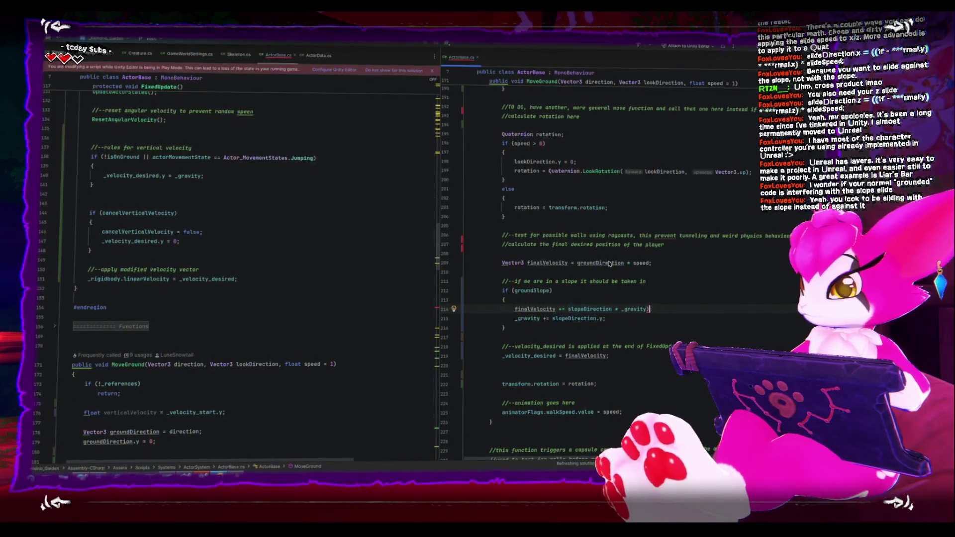
key(BackSpace)
key(BackSpace)
key(BackSpace)
text(;)
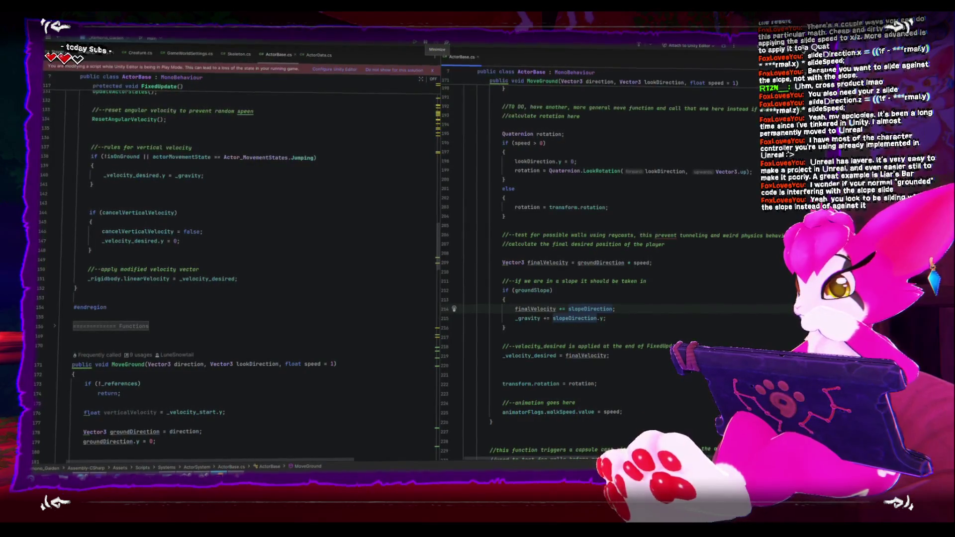
click(426, 42)
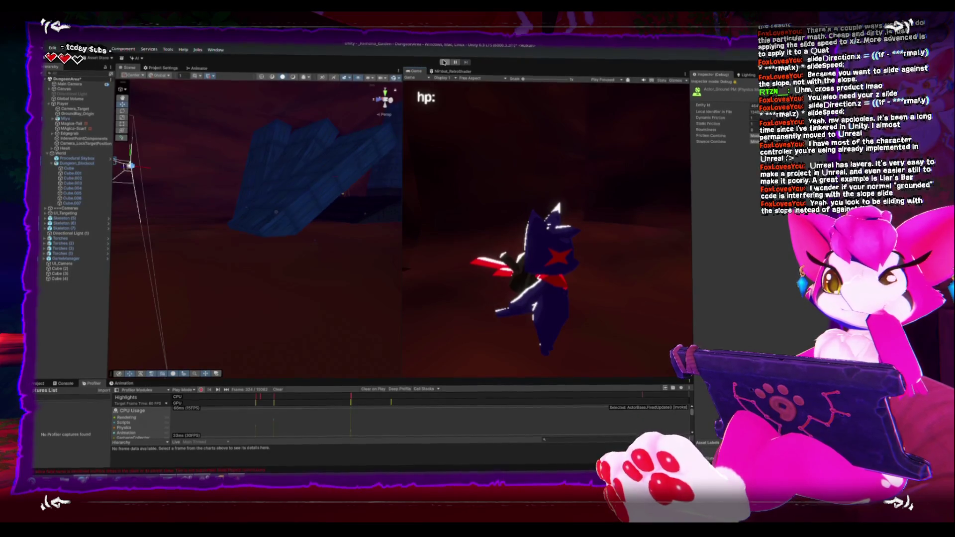
Start play mode and enlarge the Console panel to watch the jump and slope-angle logs
click(444, 63)
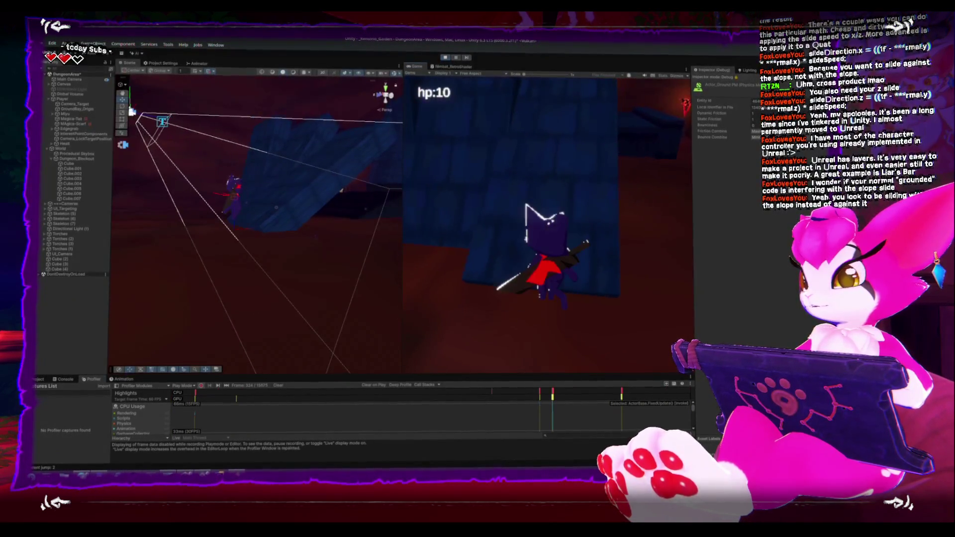
key(Escape)
click(66, 381)
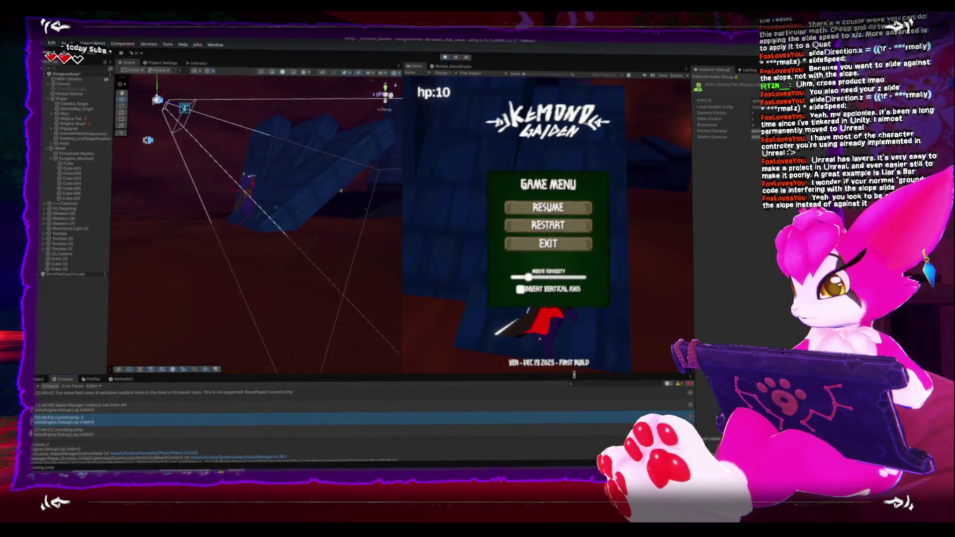
drag(574, 374, 581, 359)
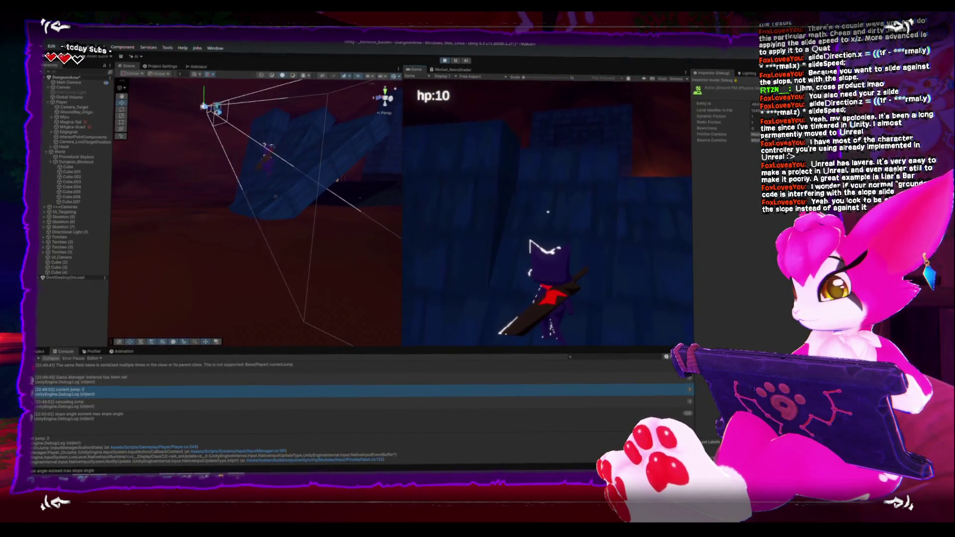
key(Escape)
key(Escape)
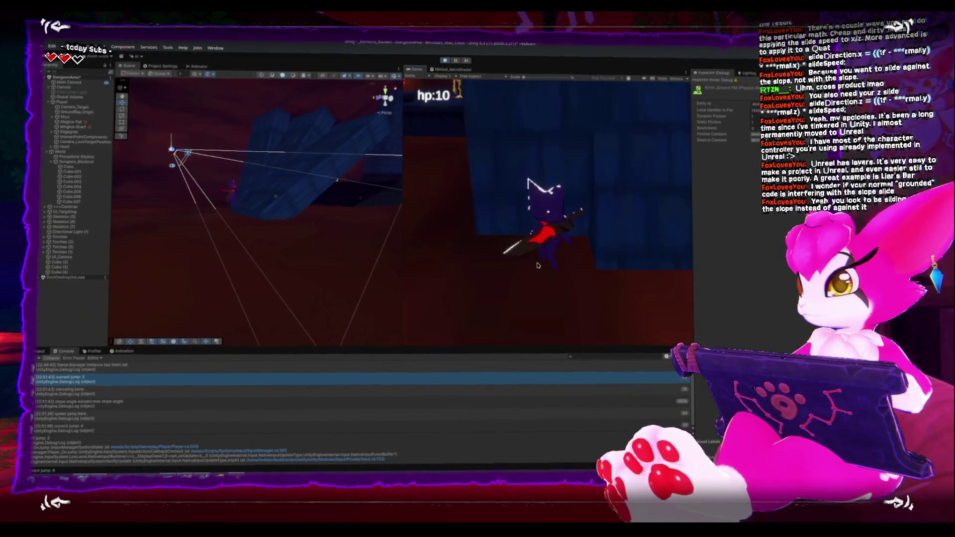
Select Player and scroll through its Inspector components mid-game, then stop play mode
key(Escape)
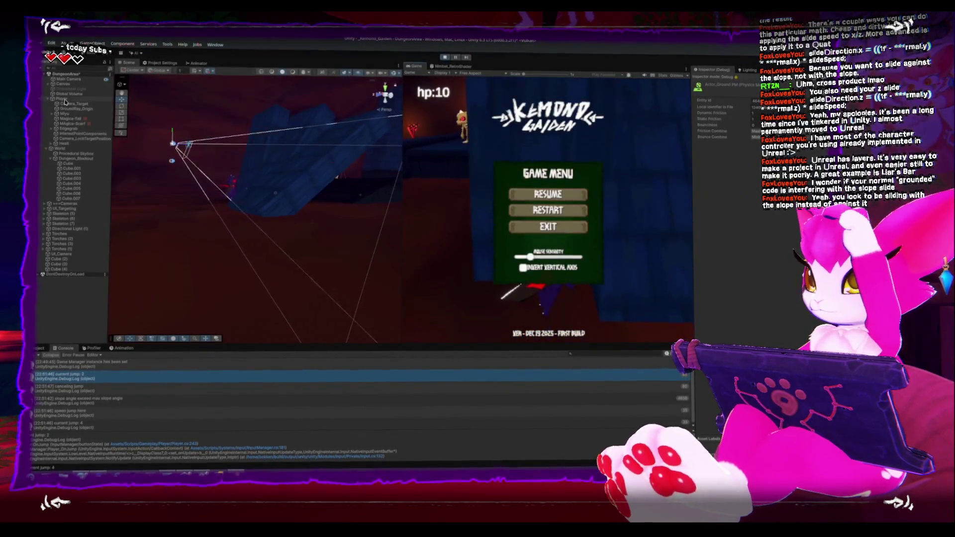
click(64, 99)
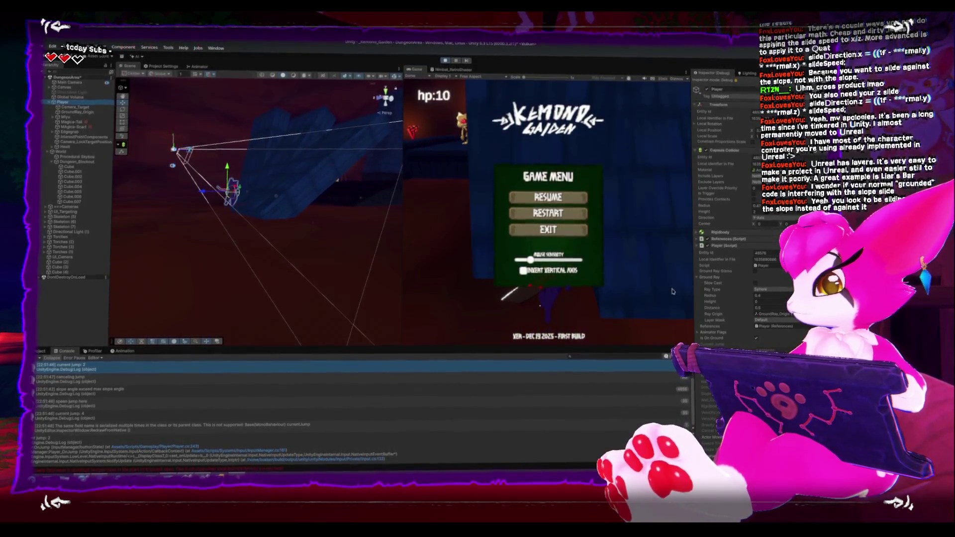
scroll(719, 311, down, 4)
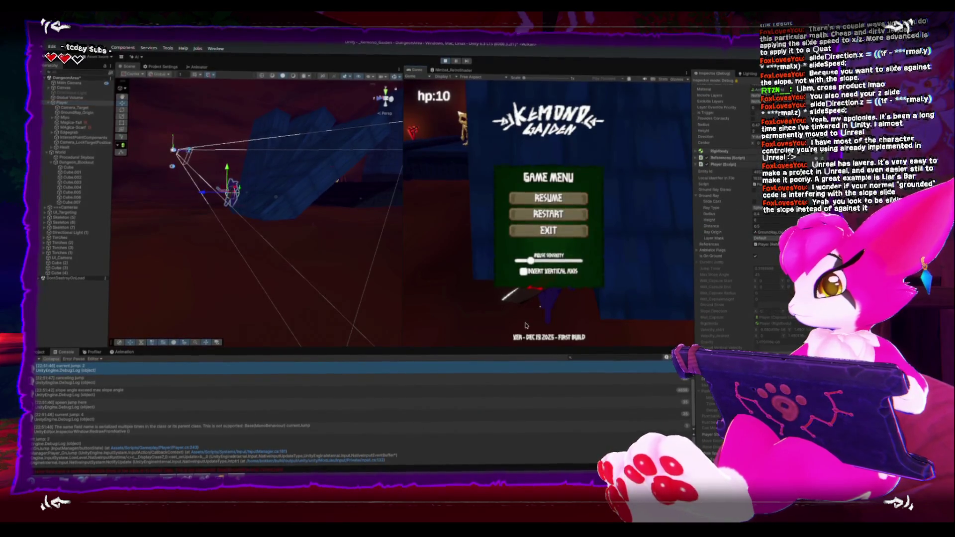
key(Escape)
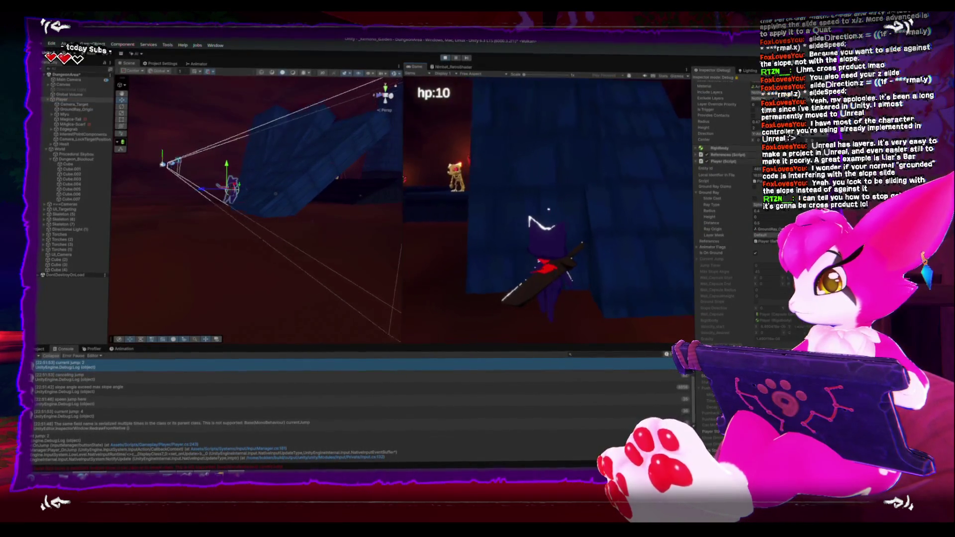
key(Escape)
key(Escape)
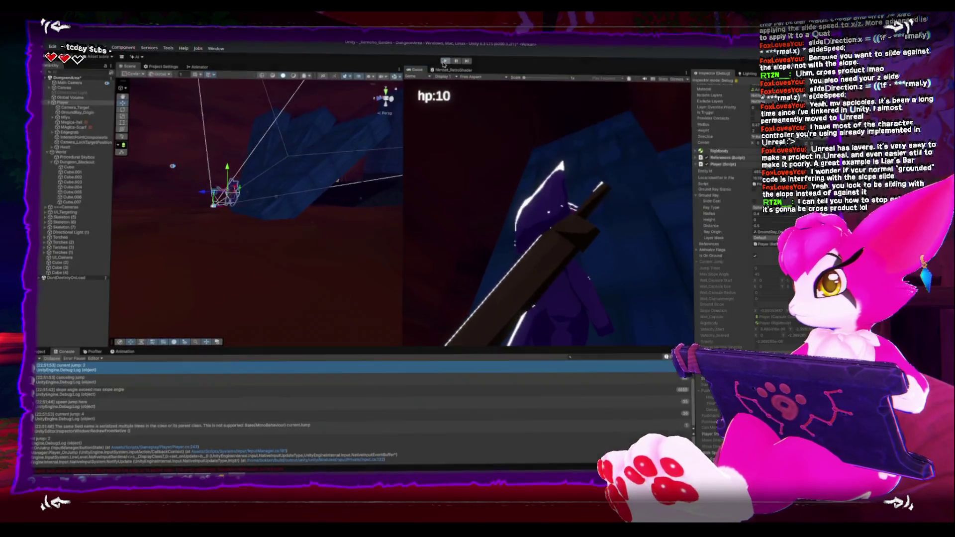
click(445, 63)
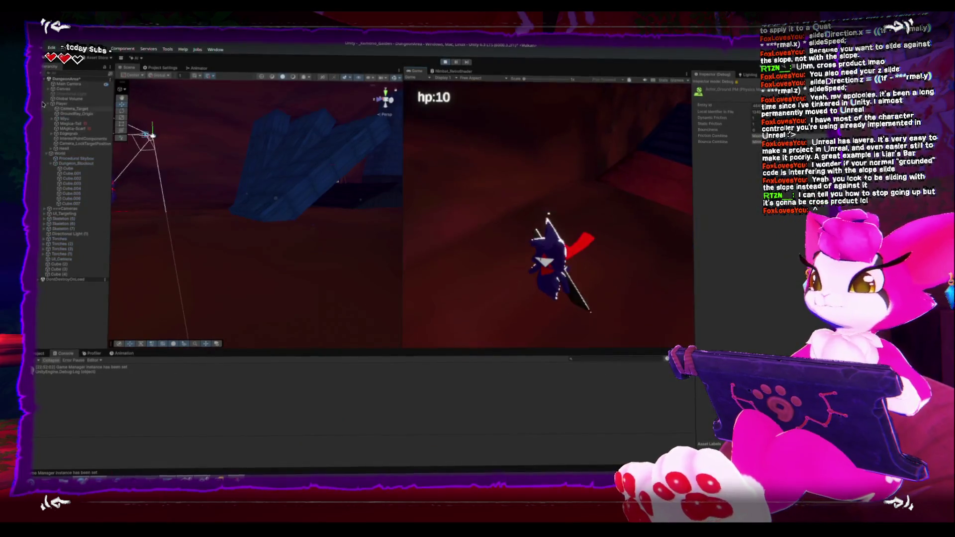
With Player selected, jump and walk the character up the blue slope
click(62, 102)
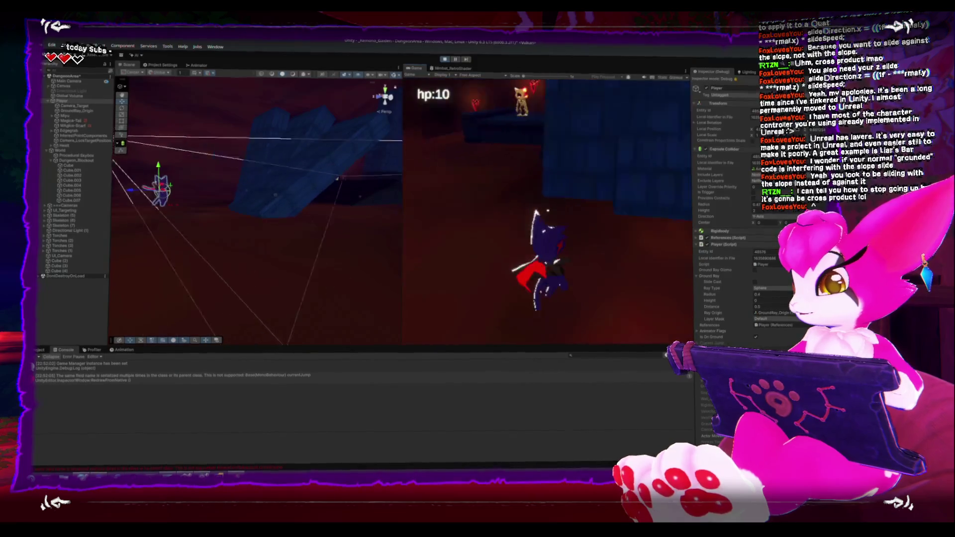
key(space)
key(w)
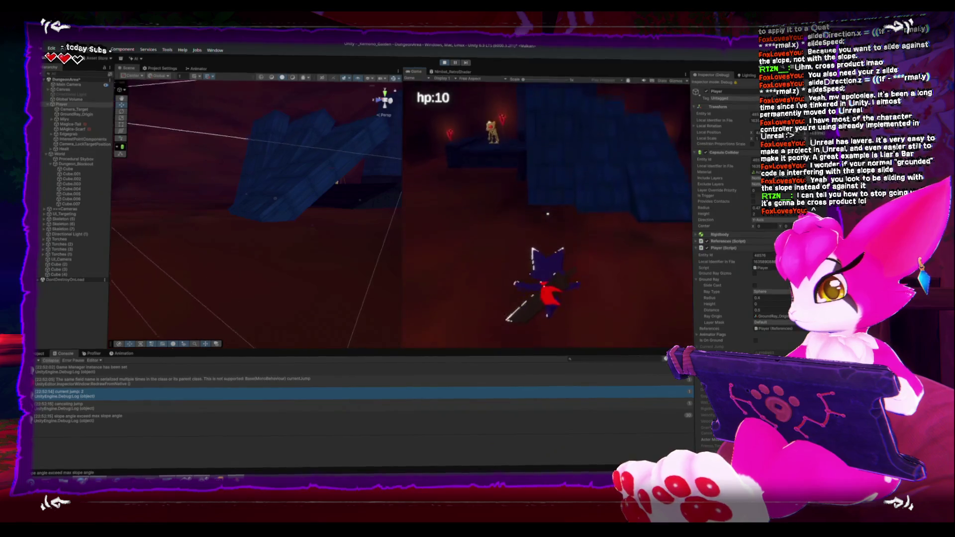
key(Escape)
key(Escape)
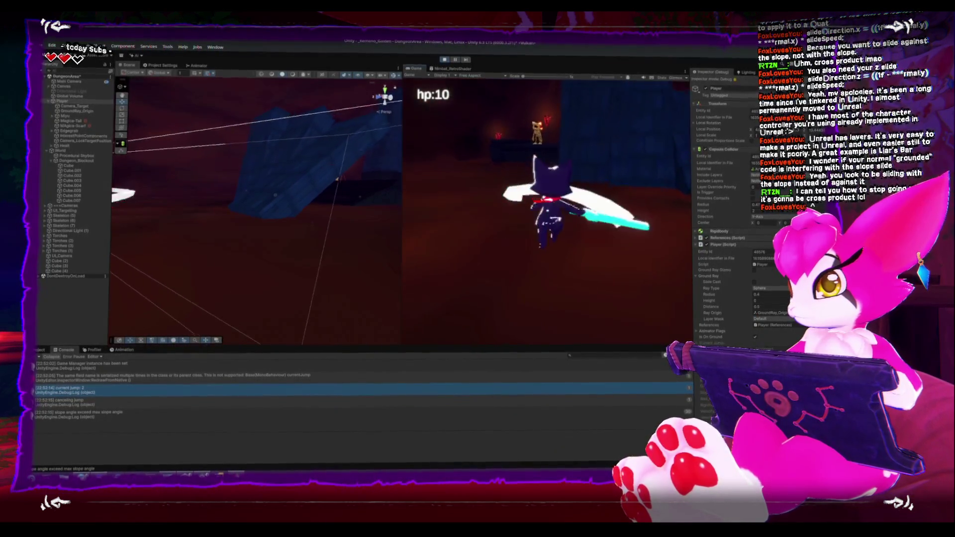
Inspect a slope Cube, the Player and Global Volume, then pause and move to Rider
click(321, 258)
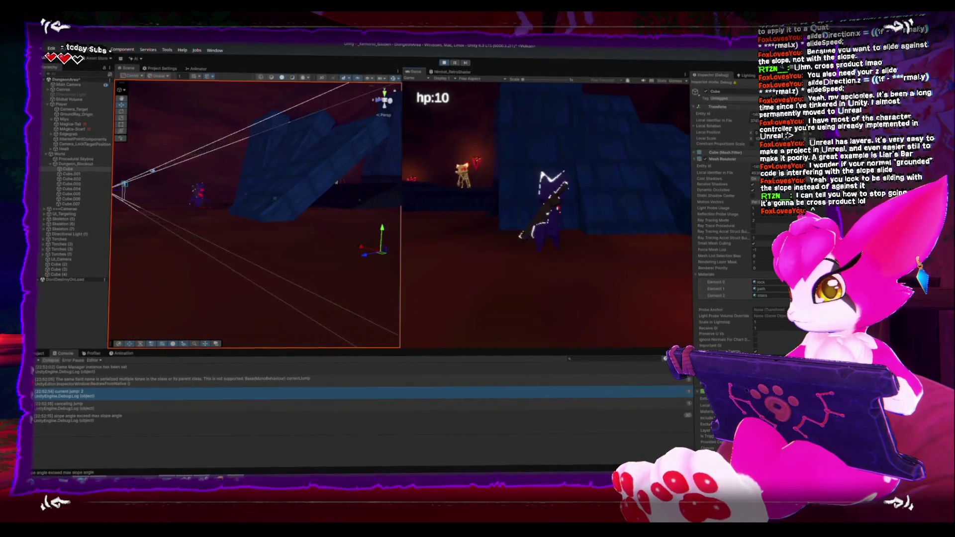
key(Escape)
click(71, 103)
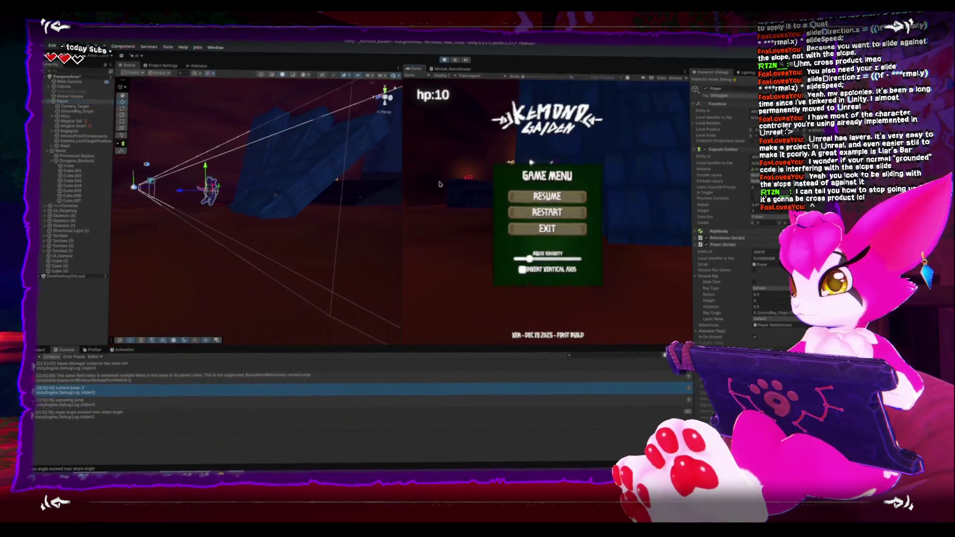
click(548, 197)
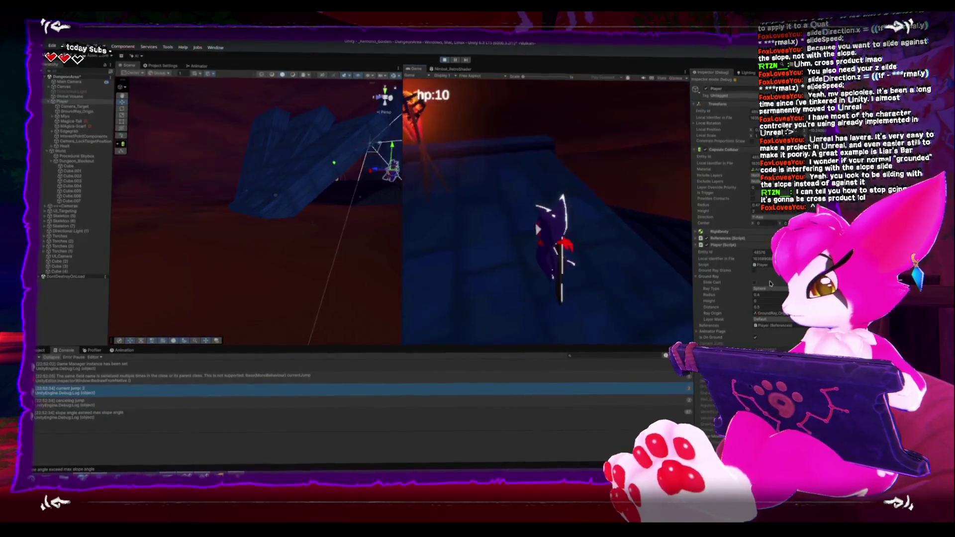
click(70, 98)
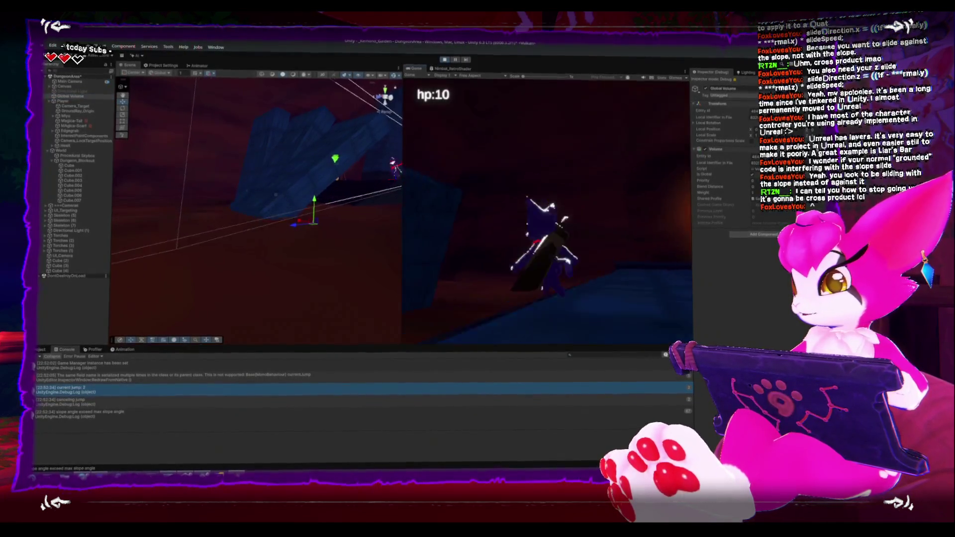
key(Escape)
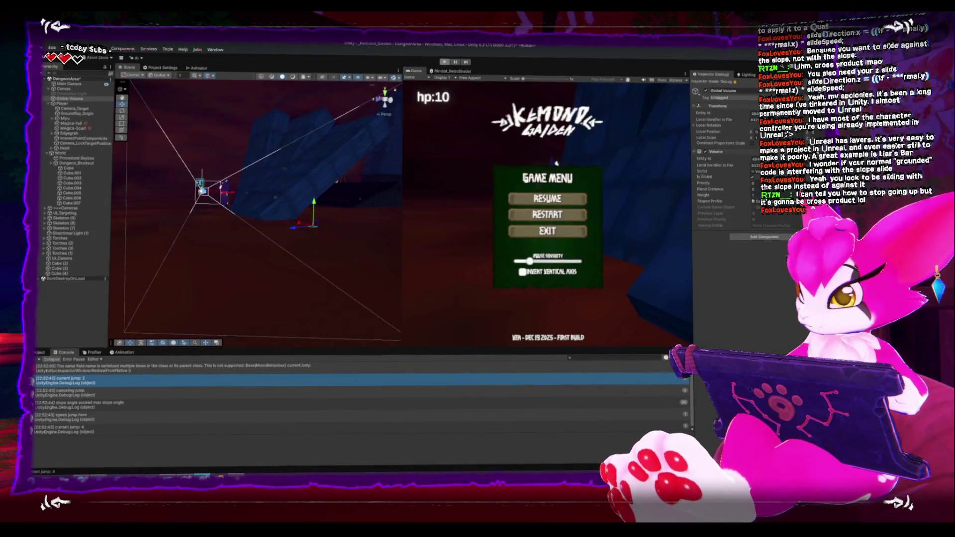
key(alt+Tab)
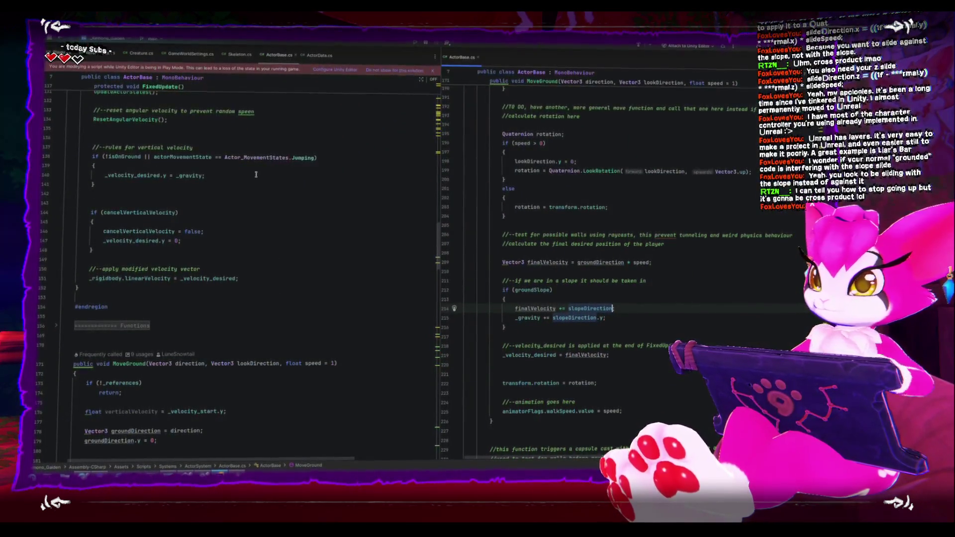
Scroll ActorBase.cs up to OnDrawGizmos and Awake, then return to Unity
scroll(292, 198, up, 15)
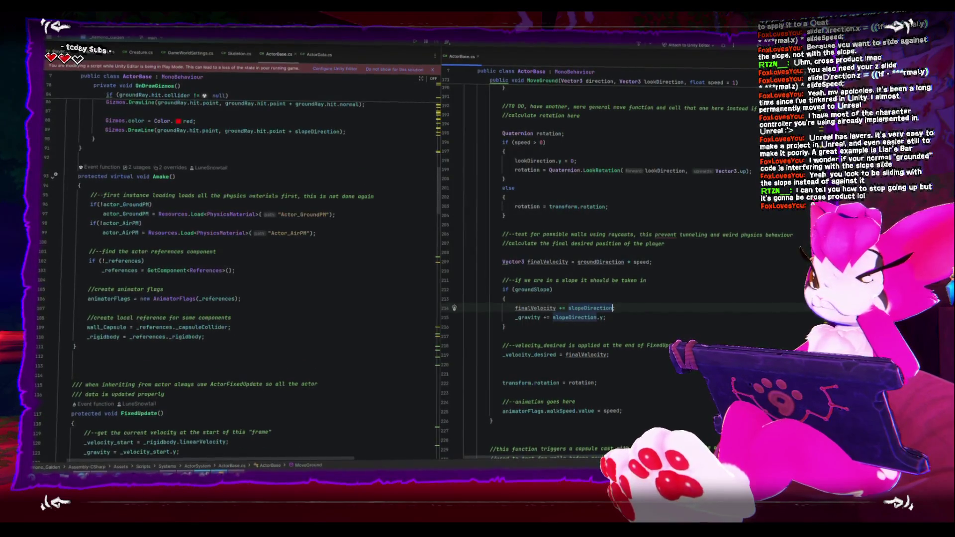
key(alt+Tab)
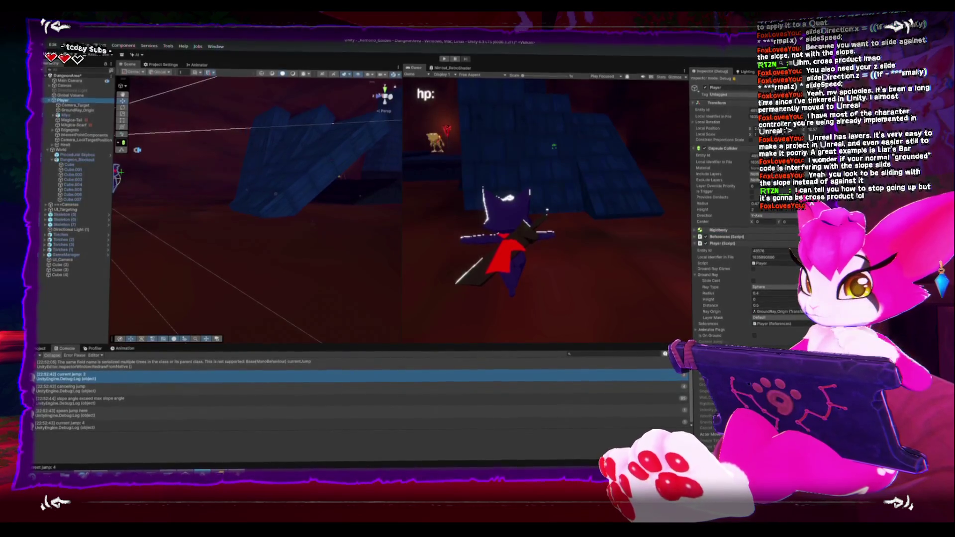
Set the Inspector from Debug back to Normal, then bring up the vector products article
click(754, 94)
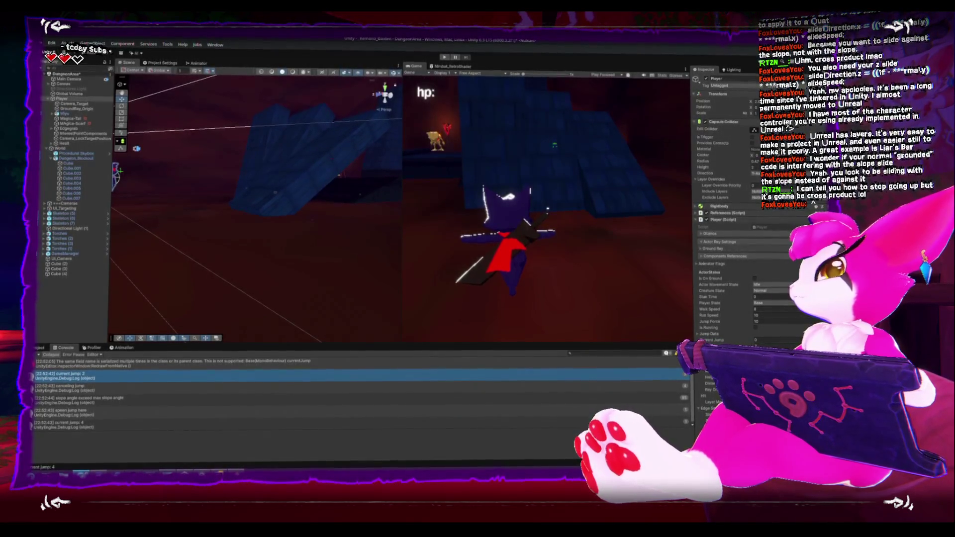
key(alt+Tab)
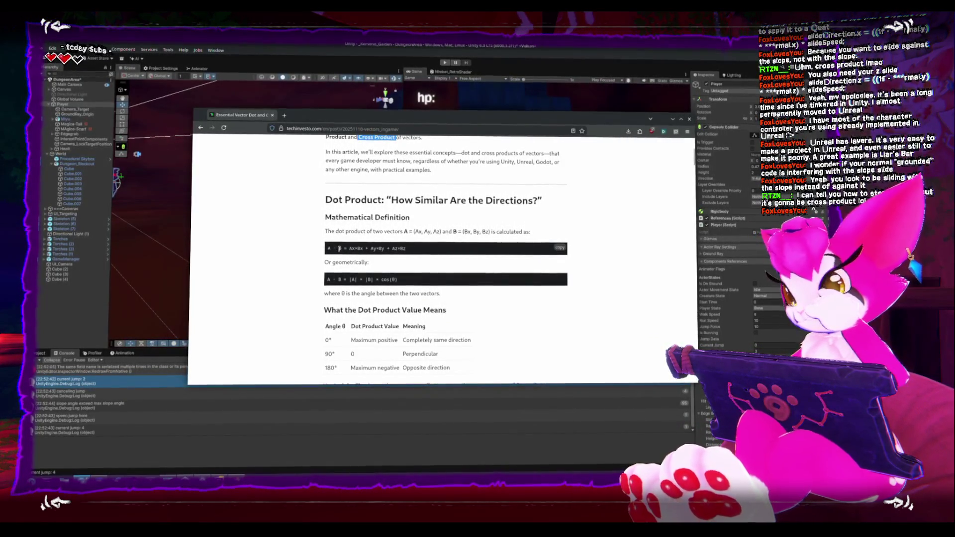
Scroll past the Dot Product formulas to the angle value table and Key Insight
scroll(253, 273, down, 1)
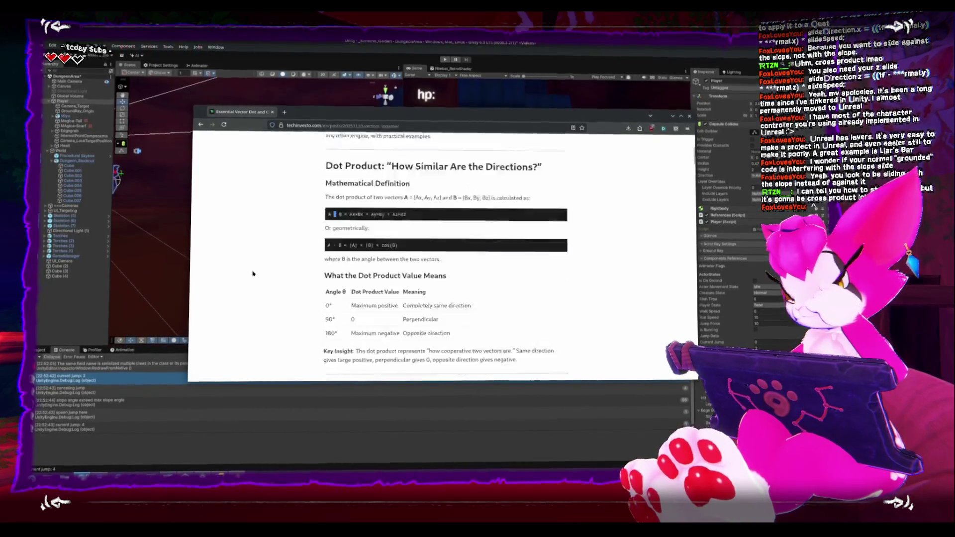
scroll(253, 273, down, 2)
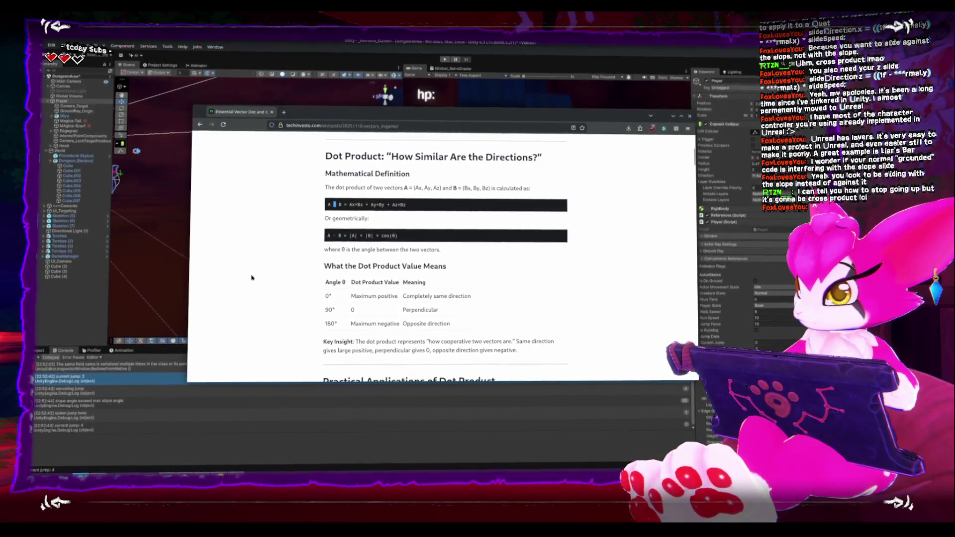
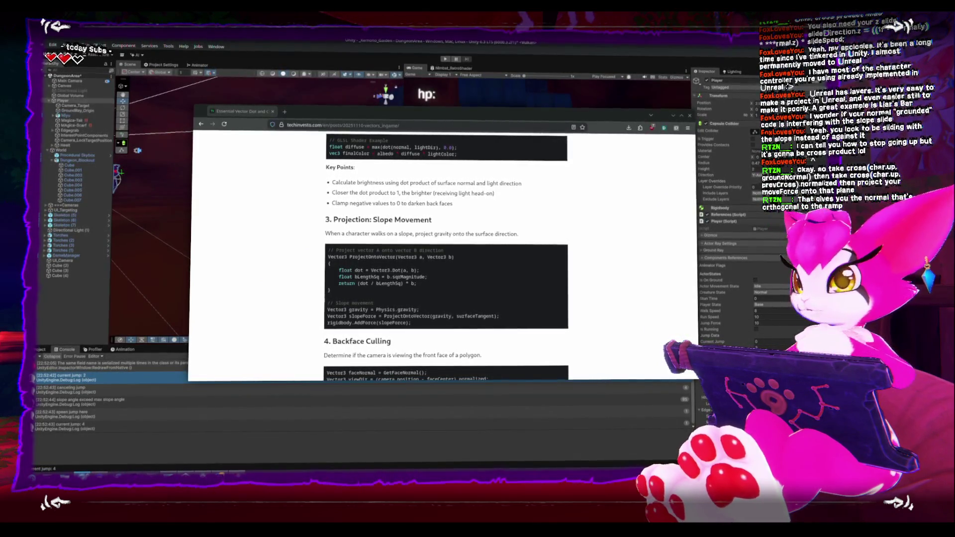
Return to the Unity editor and start Play mode with the game view focused
key(alt+Tab)
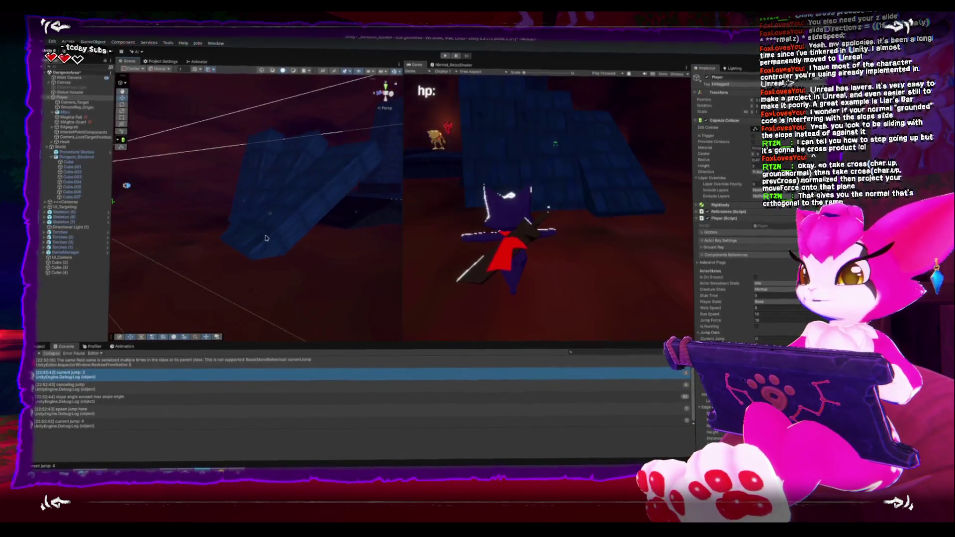
click(445, 58)
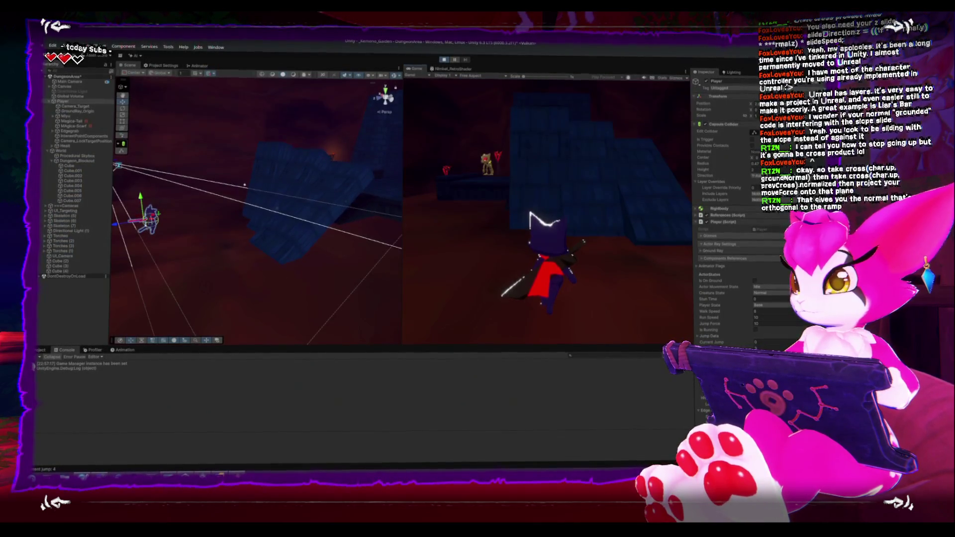
key(Escape)
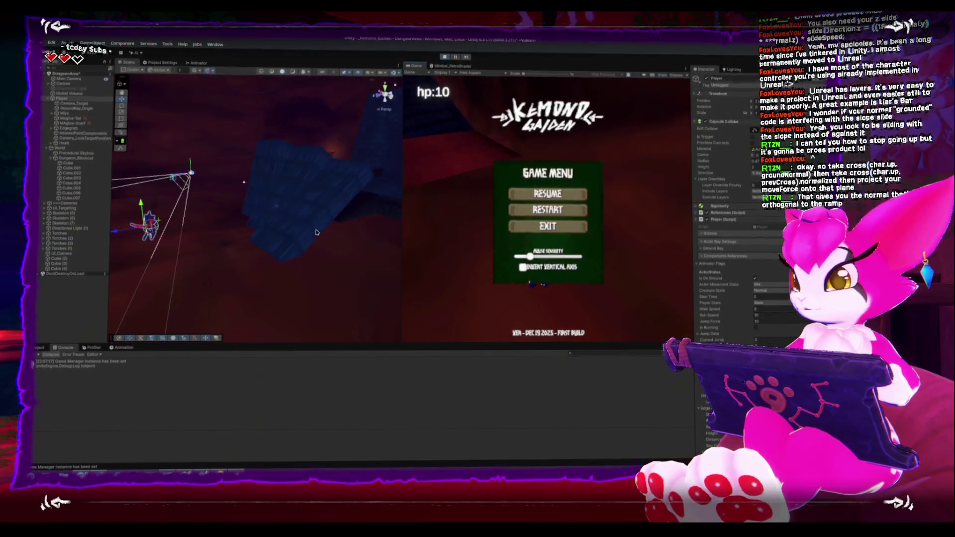
key(Escape)
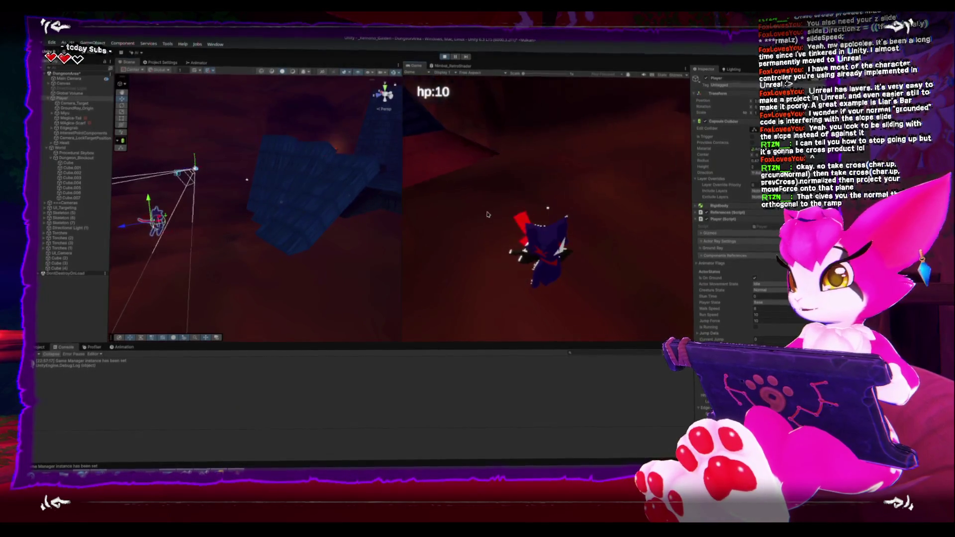
click(487, 215)
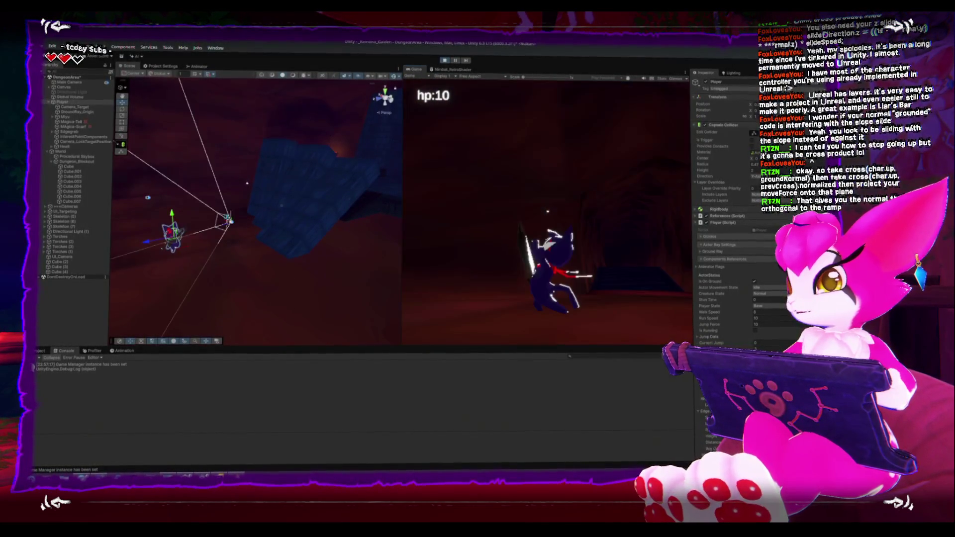
Walk the cat up the blue ramp and jump, pausing to frame the player in the Scene view
key(w)
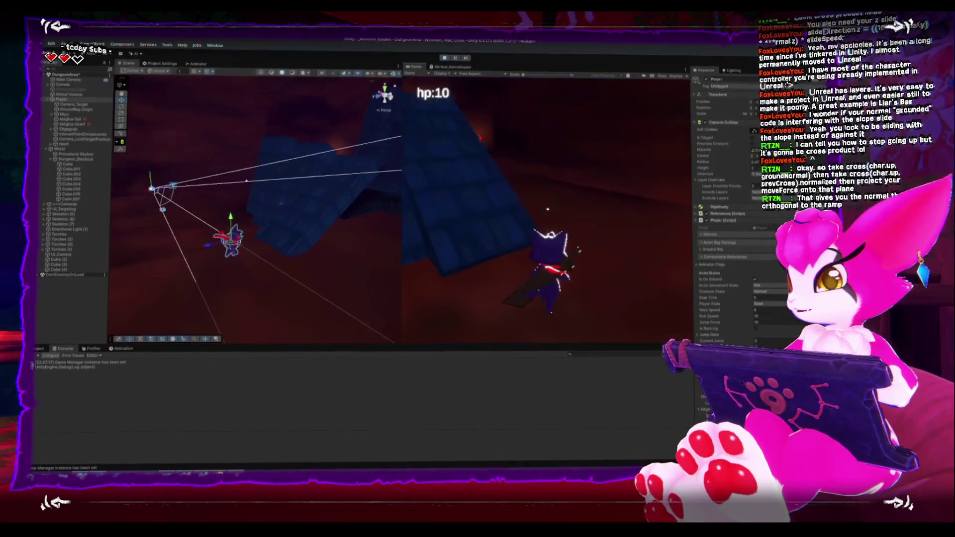
key(space)
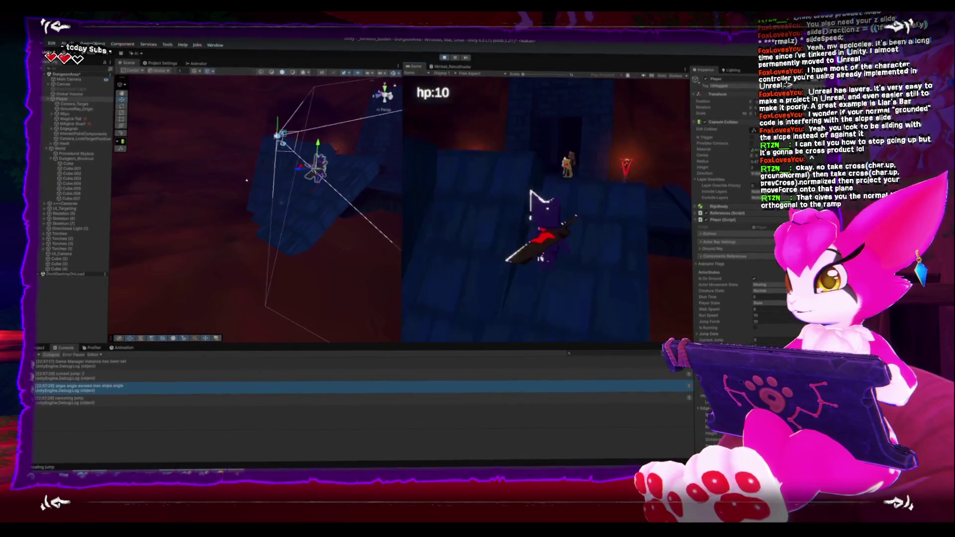
key(Escape)
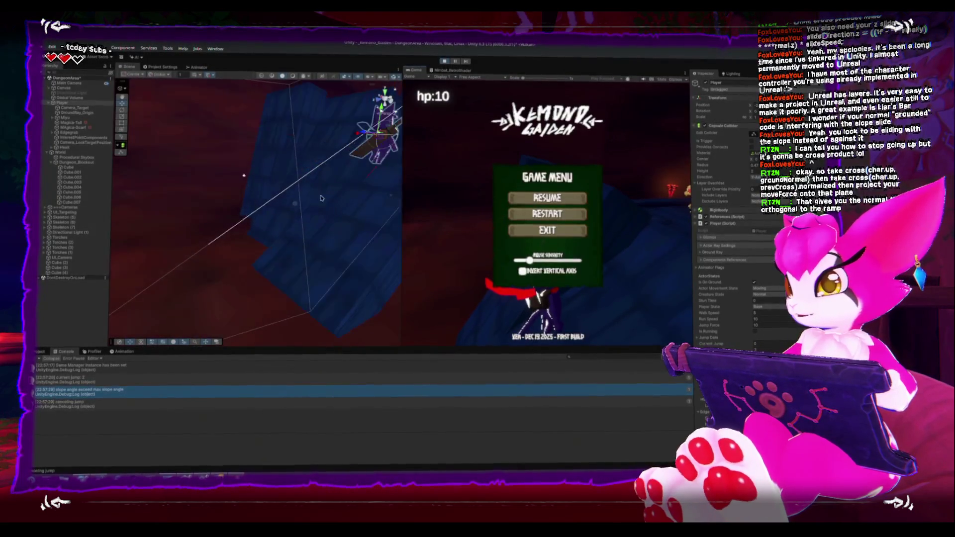
key(f)
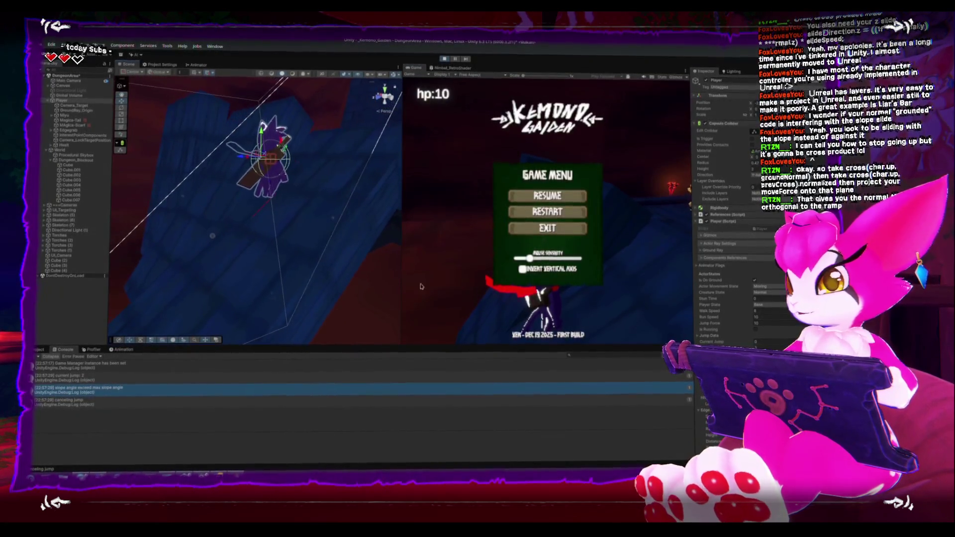
key(Escape)
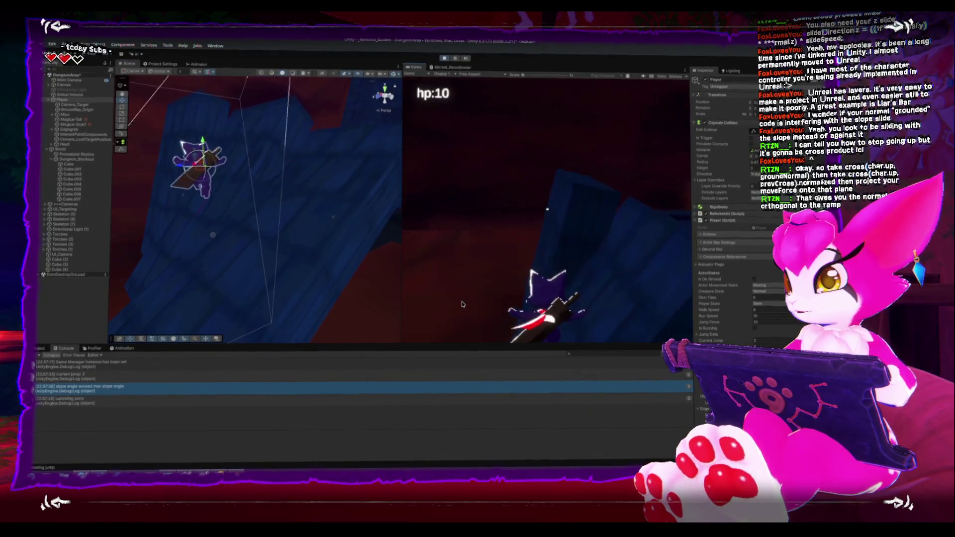
Jump repeatedly on and along the ramp while moving across the level
key(space)
key(space)
key(space)
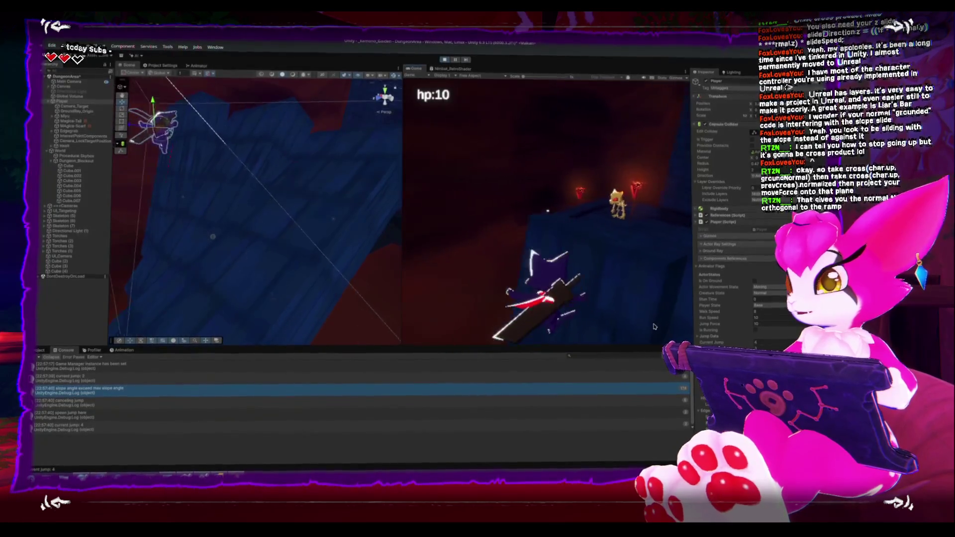
key(space)
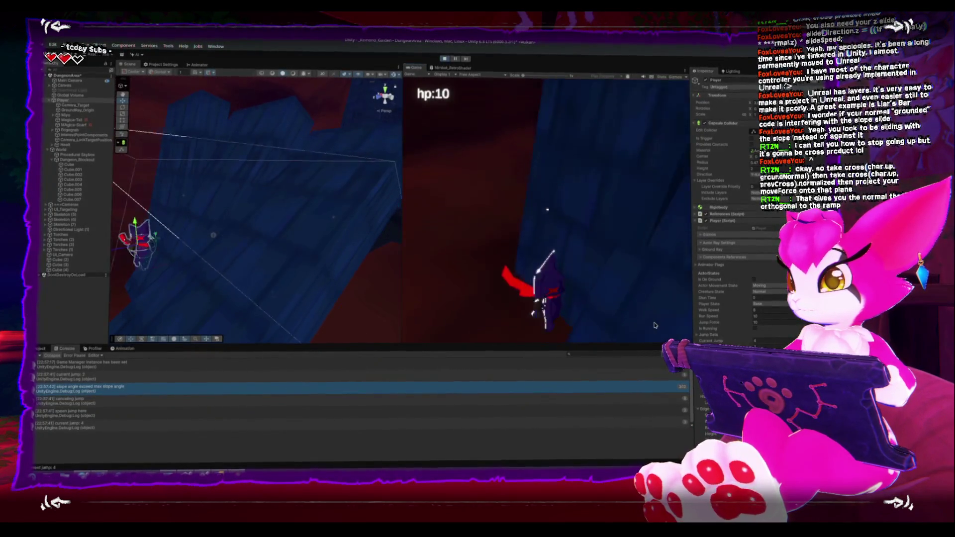
key(space)
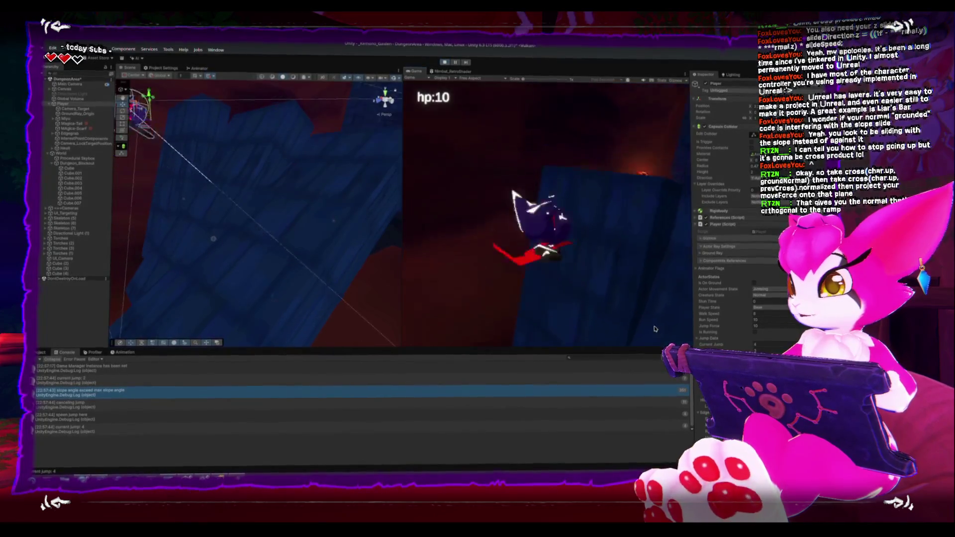
key(w)
key(w)
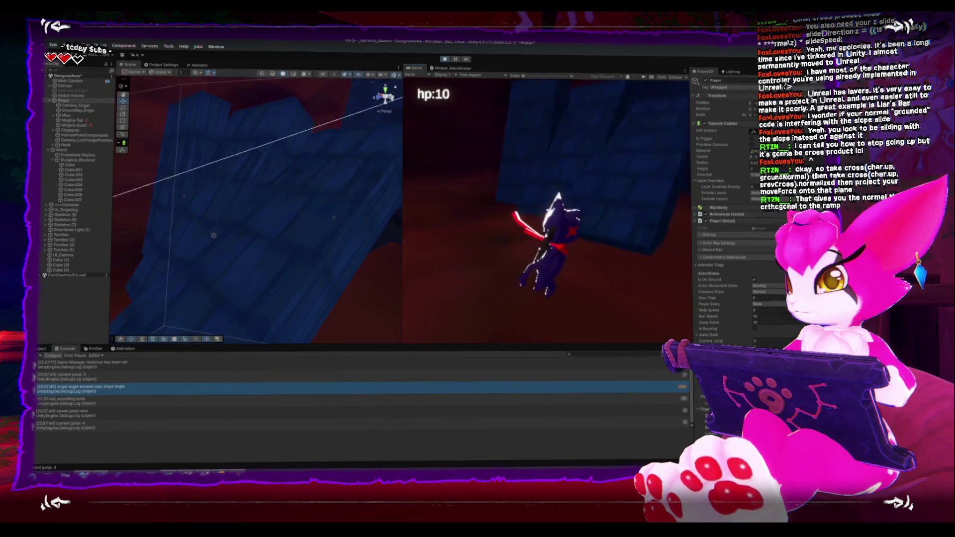
key(space)
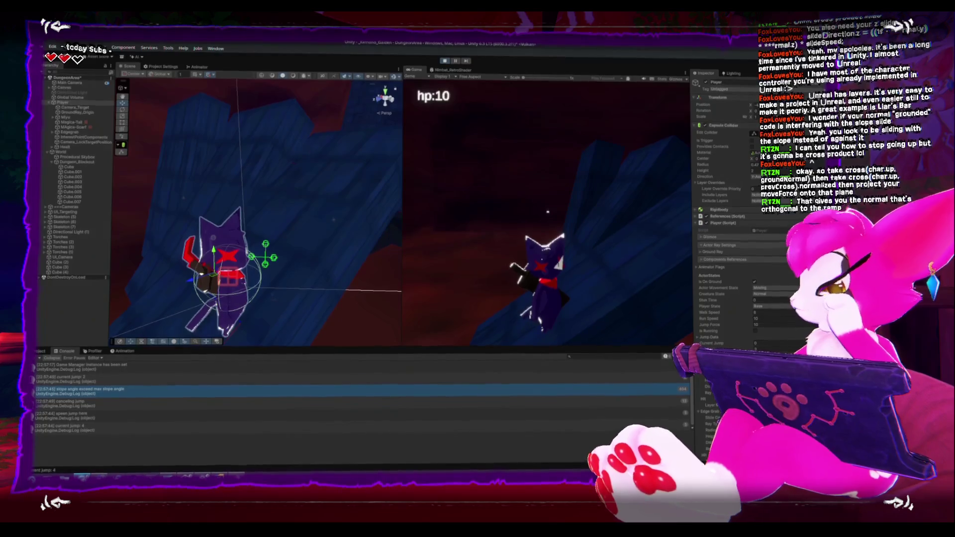
Close the Unity download archive page and read the vectors article's slope projection example before returning to ActorBase.cs
key(alt+Tab)
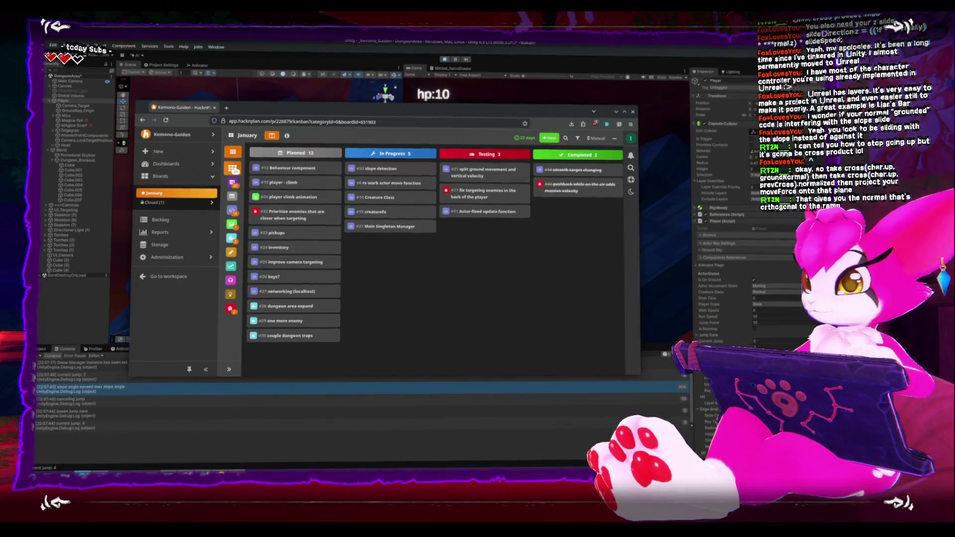
key(alt+Tab)
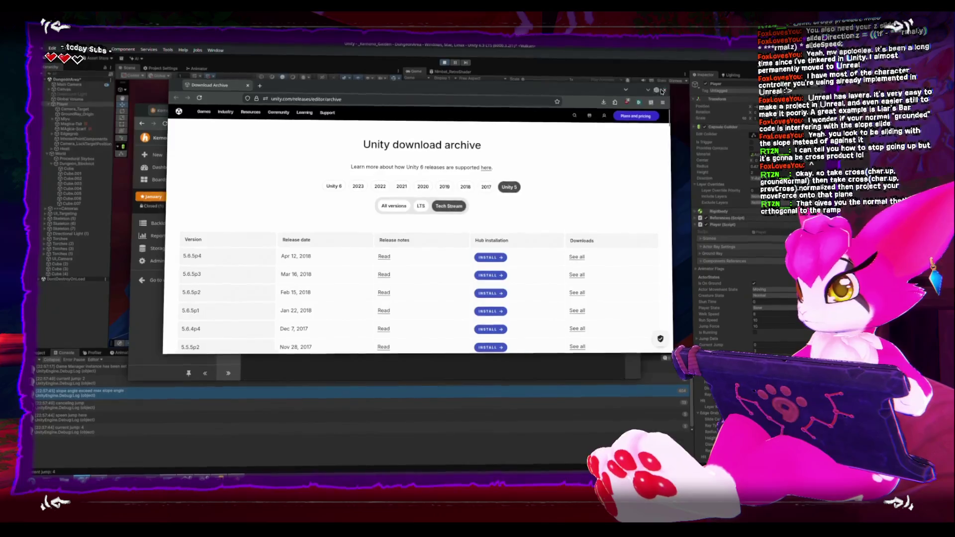
click(662, 92)
key(alt+Tab)
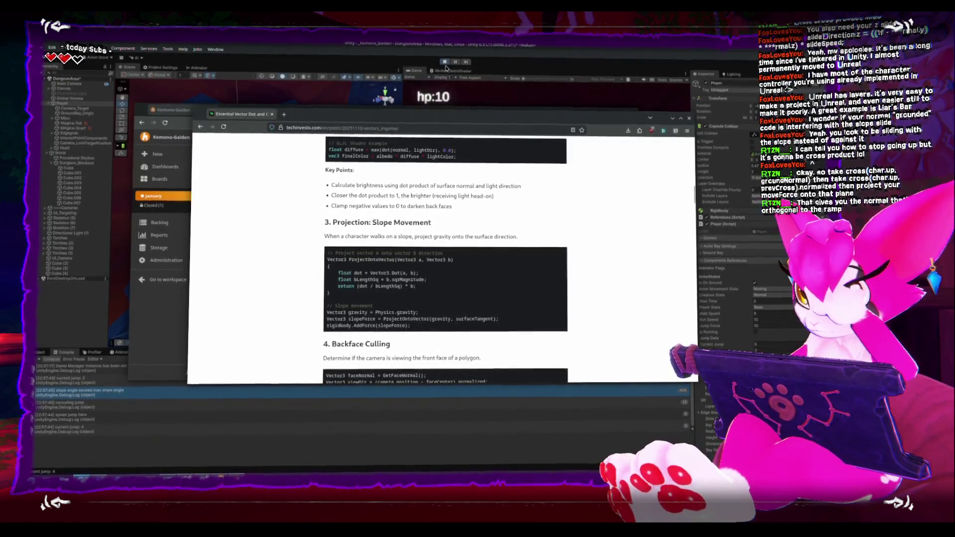
click(397, 96)
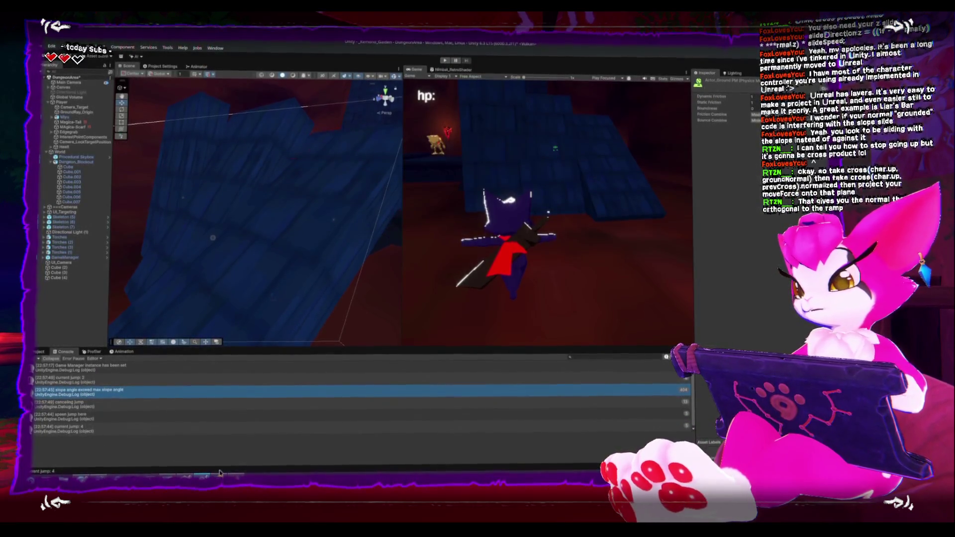
key(alt+Tab)
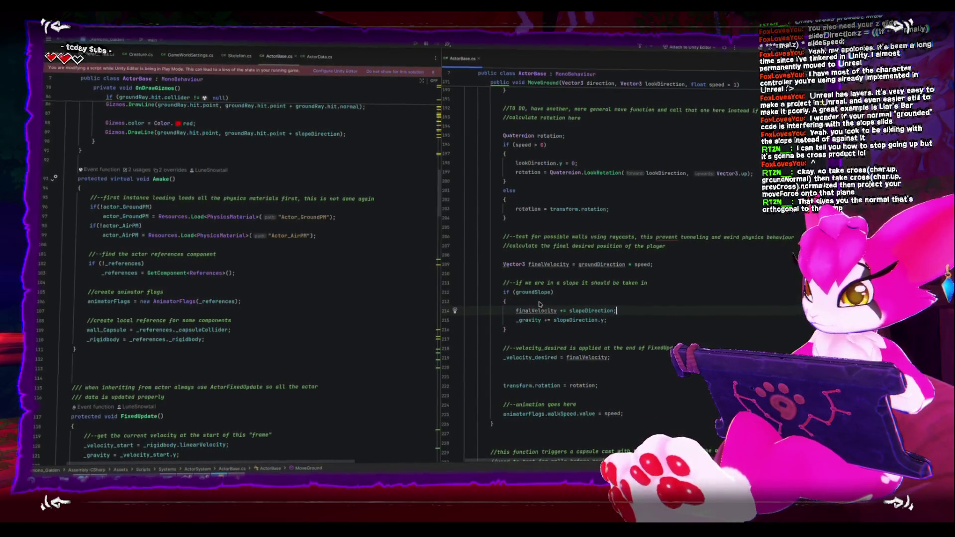
Multiply slopeDirection by Physics.gravity.y on line 214 and make line 215 _gravity += finalVelocity.y
text( * Physics.g)
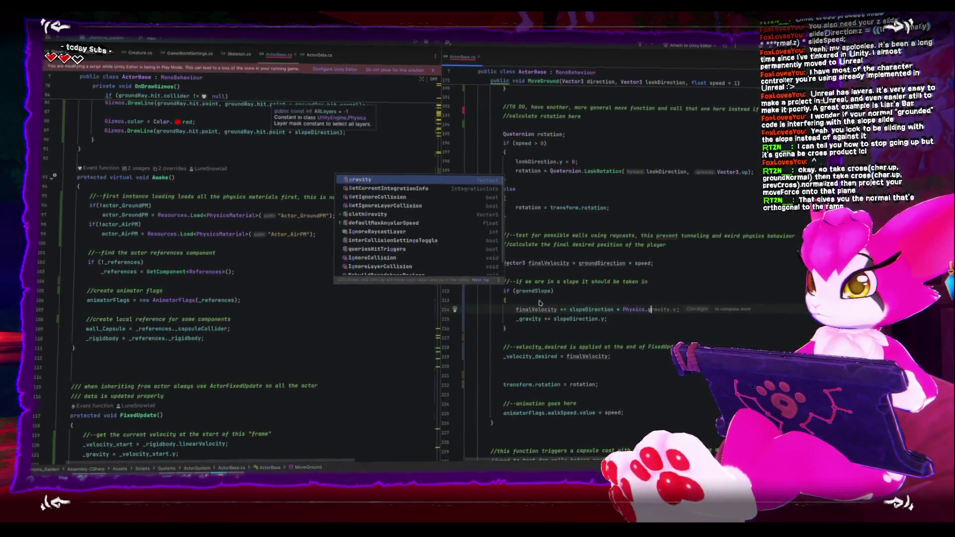
text(r)
text(avity.magnitude)
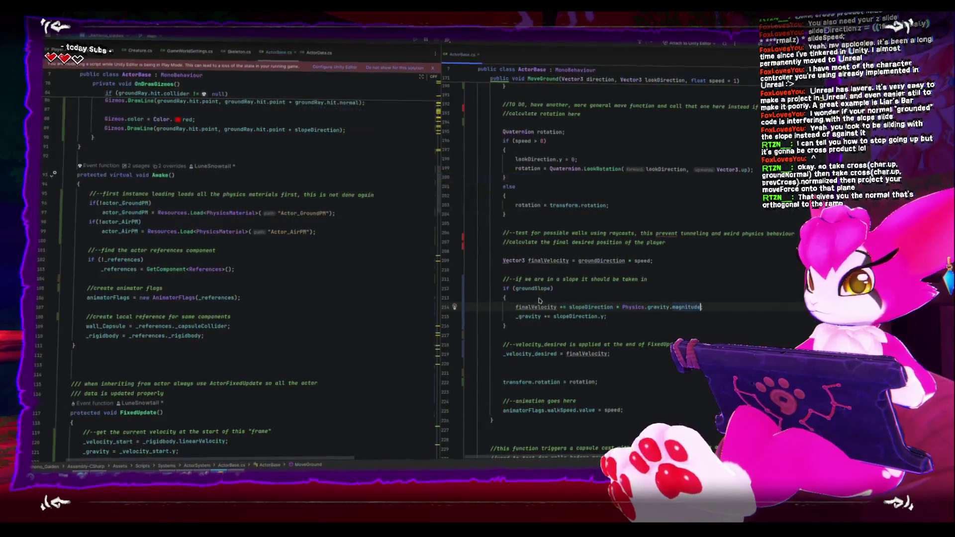
text(y)
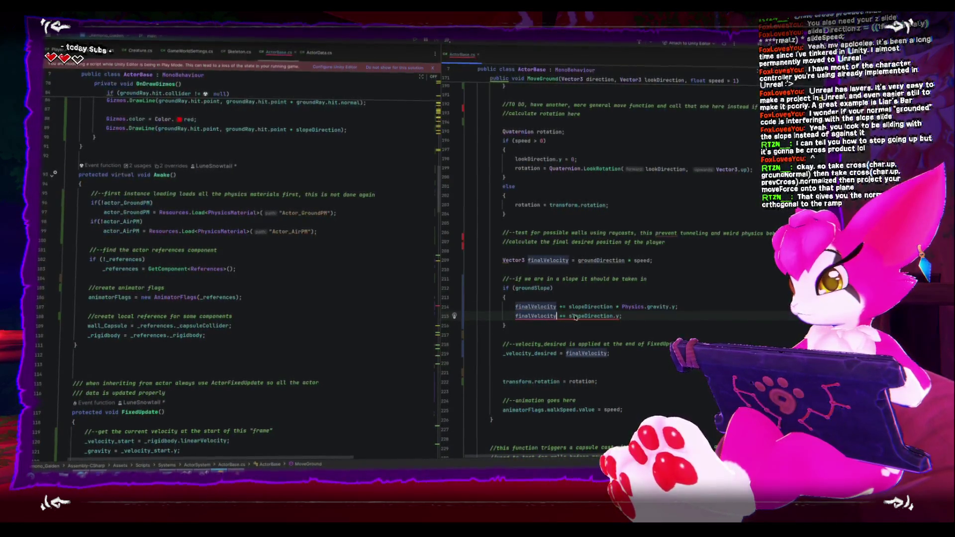
text(.y)
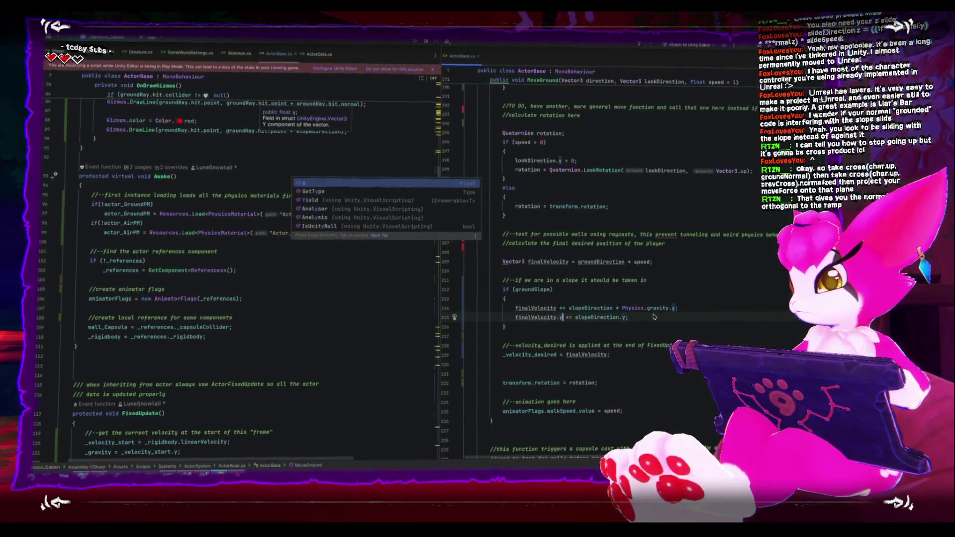
key(Home)
key(ctrl+shift+Right)
key(ctrl+shift+Right)
key(ctrl+shift+Right)
text(_gravity)
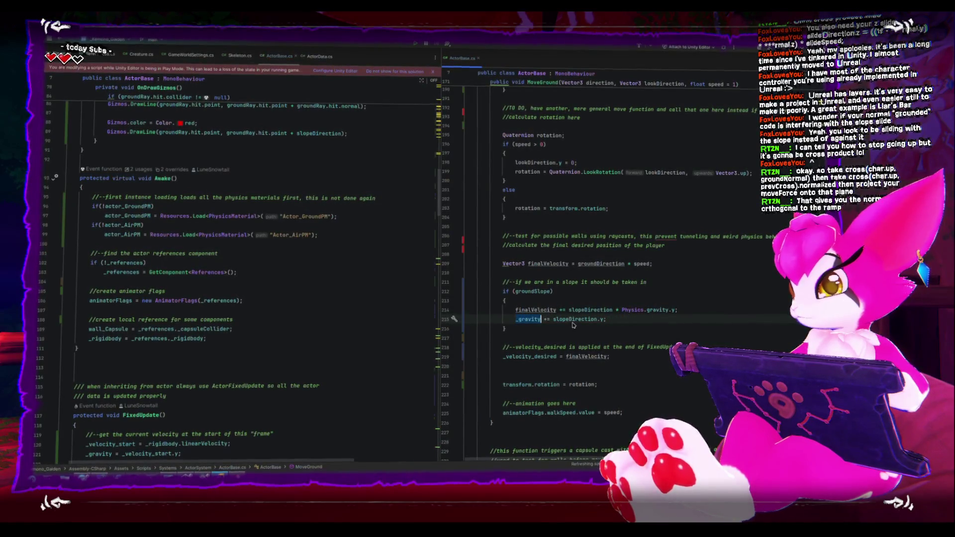
key(ctrl+BackSpace)
text(final)
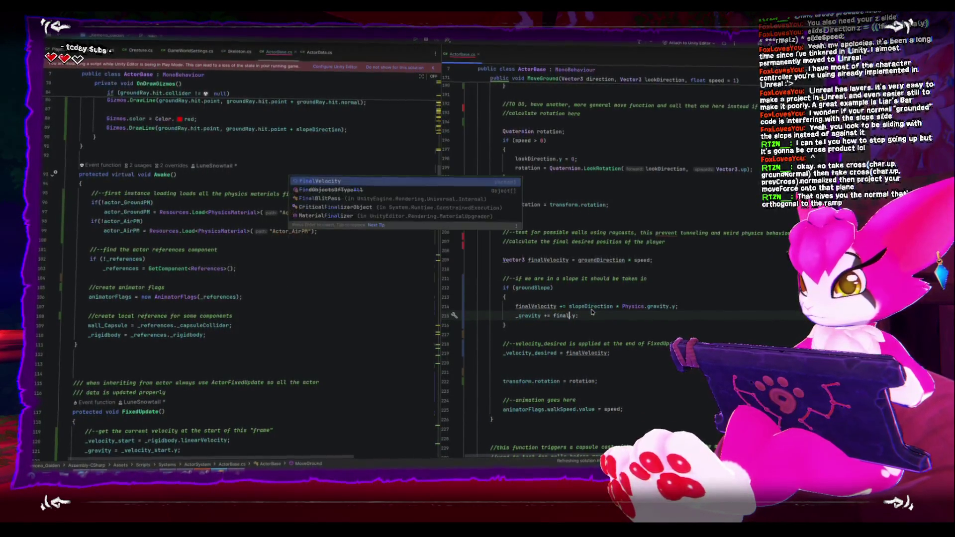
key(Return)
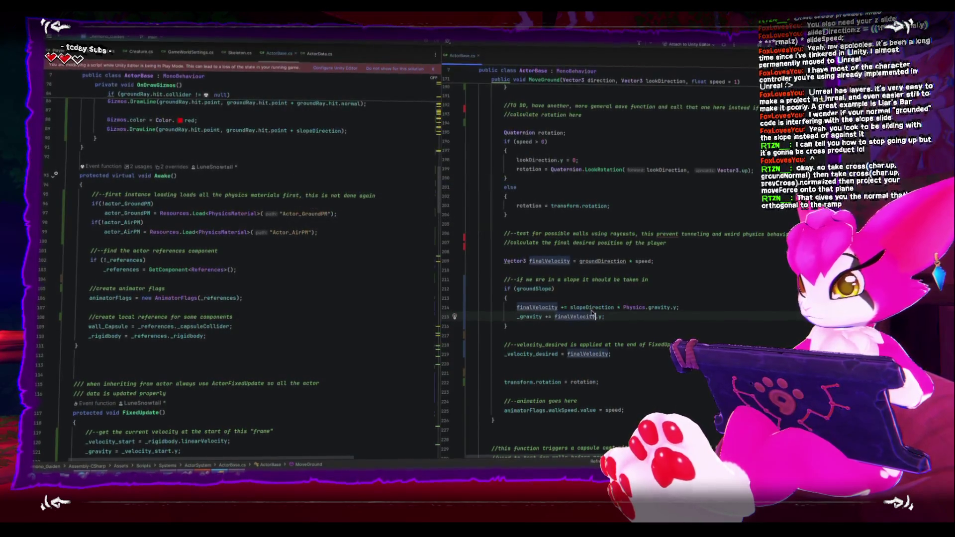
key(alt+Tab)
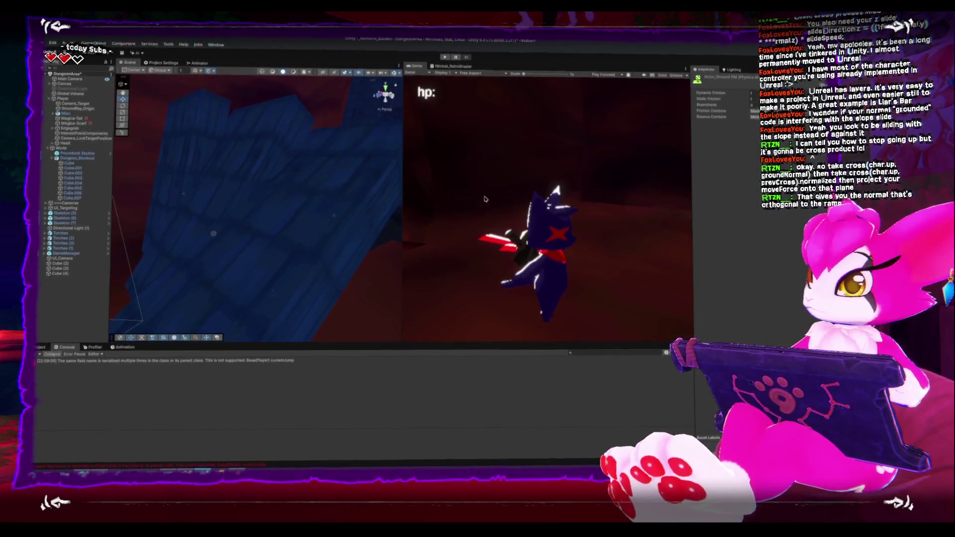
Replay the game with the revised slope code and test climbing the ramp
click(444, 59)
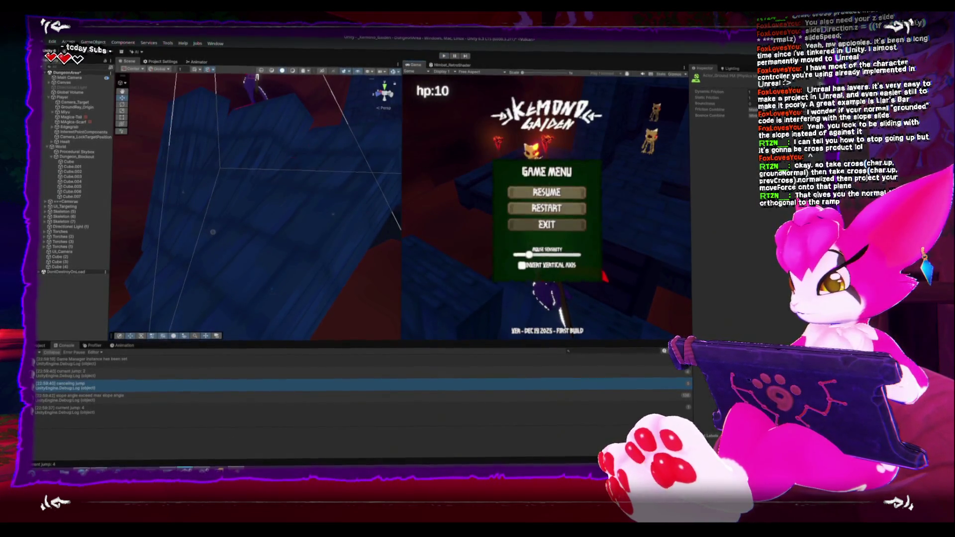
key(alt+Tab)
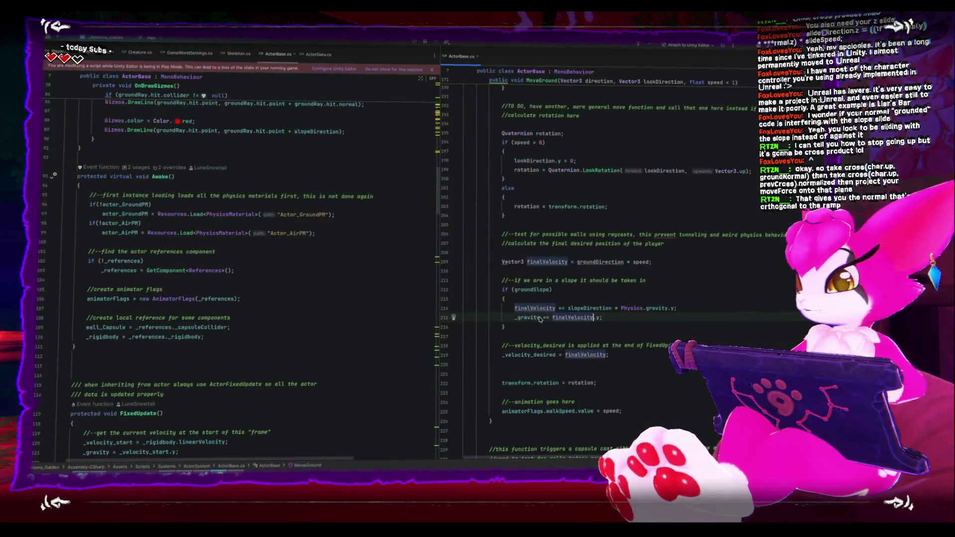
Change line 215 to _gravity -= finalVelocity.y
text(-)
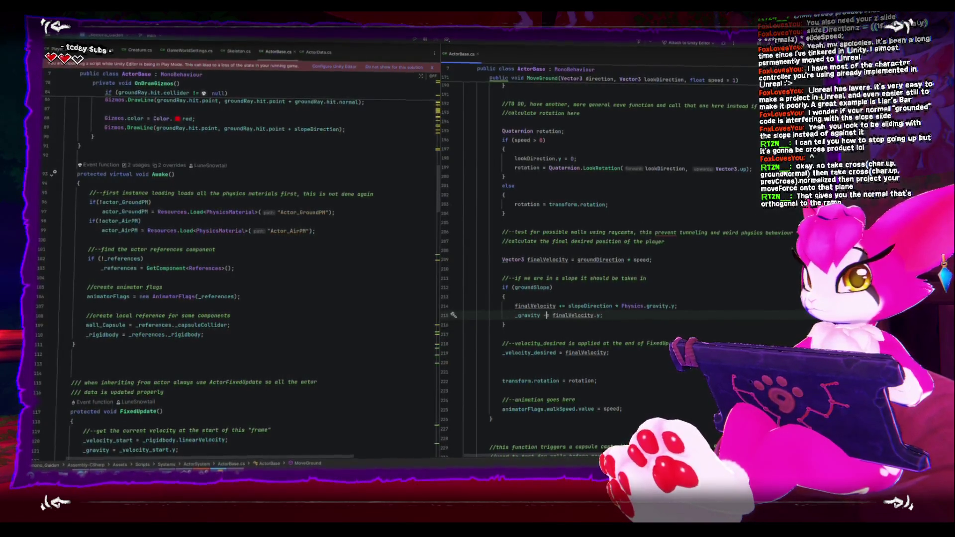
key(alt+Tab)
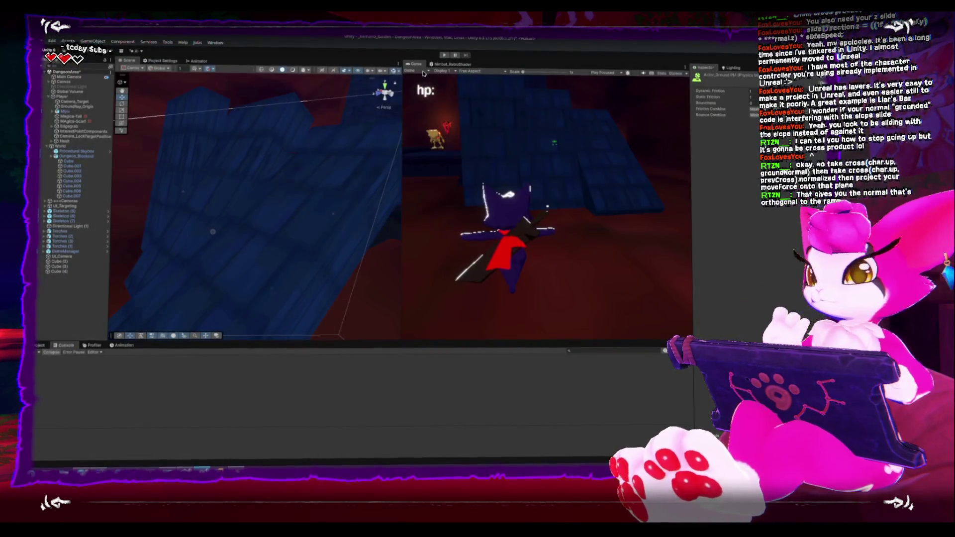
Select Skeleton (5) through (7) in the Hierarchy and look over the dungeon blocks
key(ctrl+p)
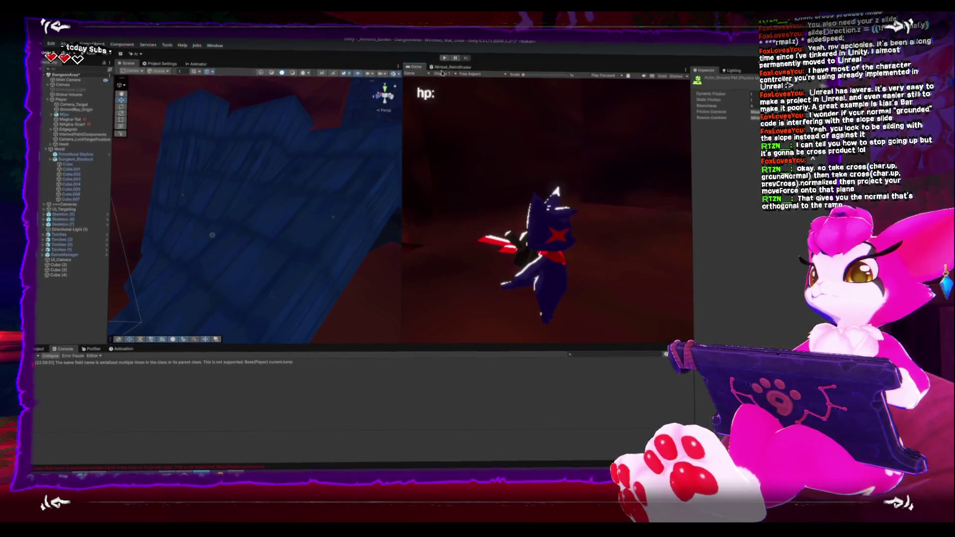
scroll(255, 167, down, 5)
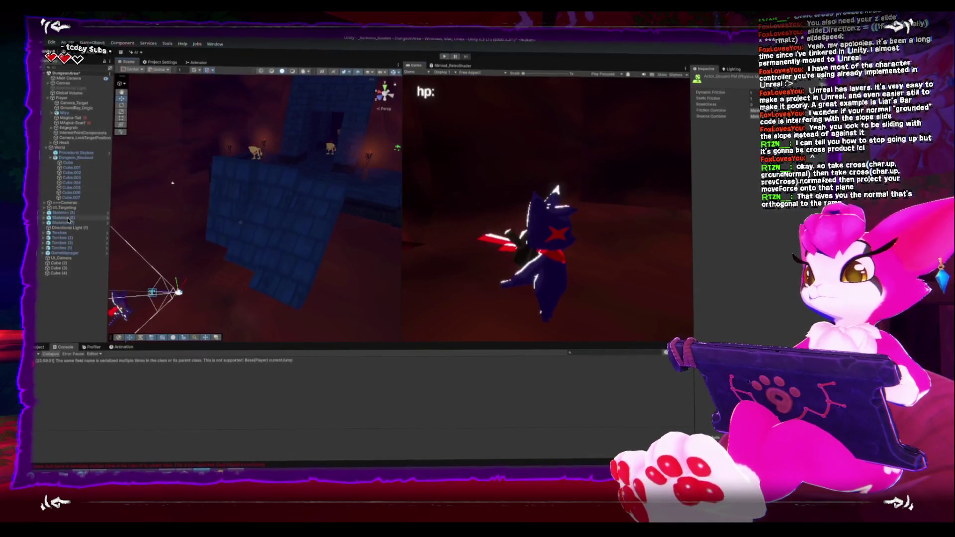
click(62, 211)
shift+click(62, 221)
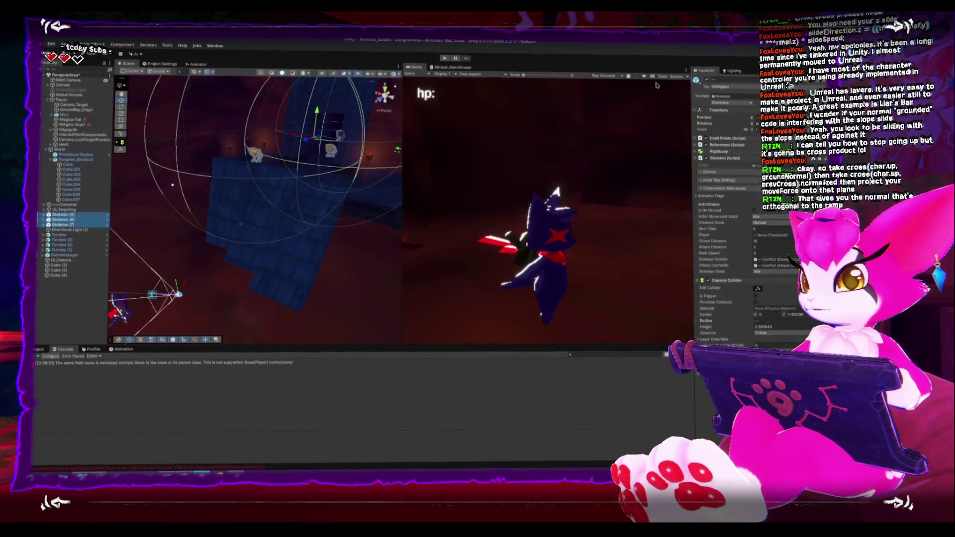
drag(172, 184, 135, 195)
Start a fresh play session, walk over the ramps, and pause at the Game Menu
click(444, 57)
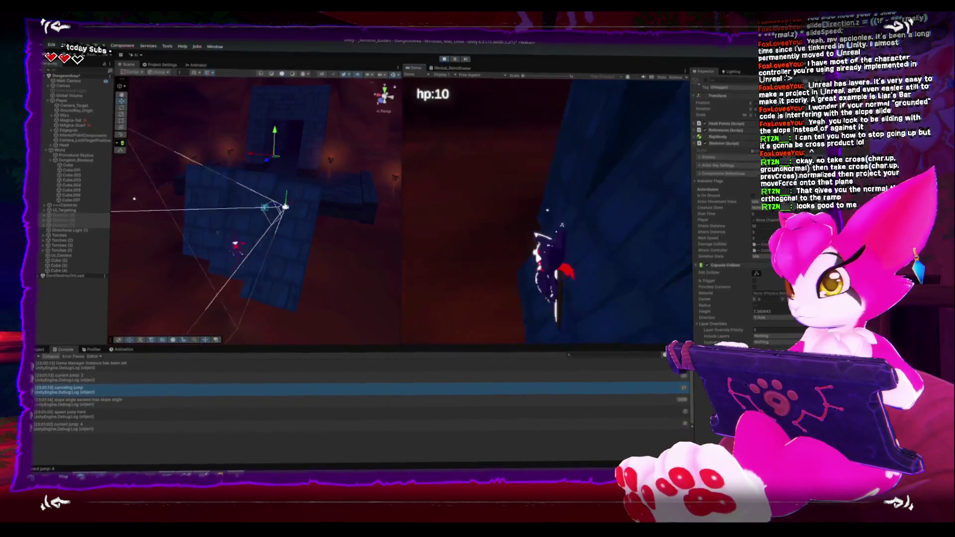
key(Escape)
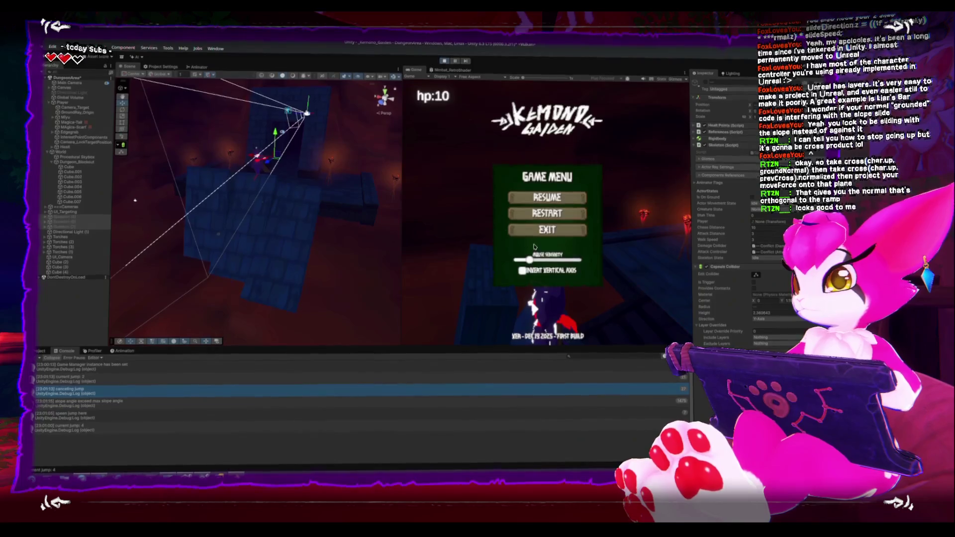
key(alt+Tab)
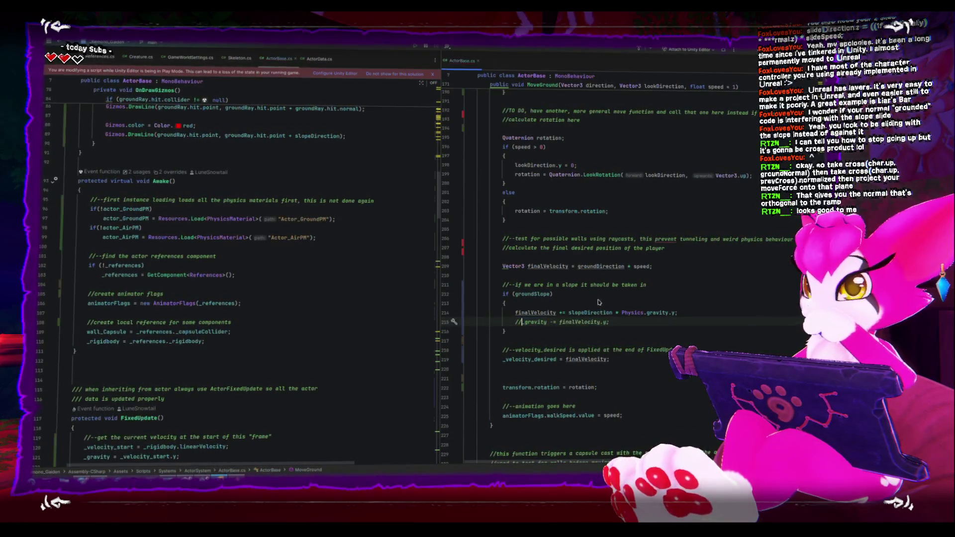
Locate the private float _gravity field and refactor-rename it to _jumpGravity
scroll(287, 235, up, 15)
scroll(288, 236, down, 20)
scroll(285, 235, down, 15)
scroll(284, 237, down, 15)
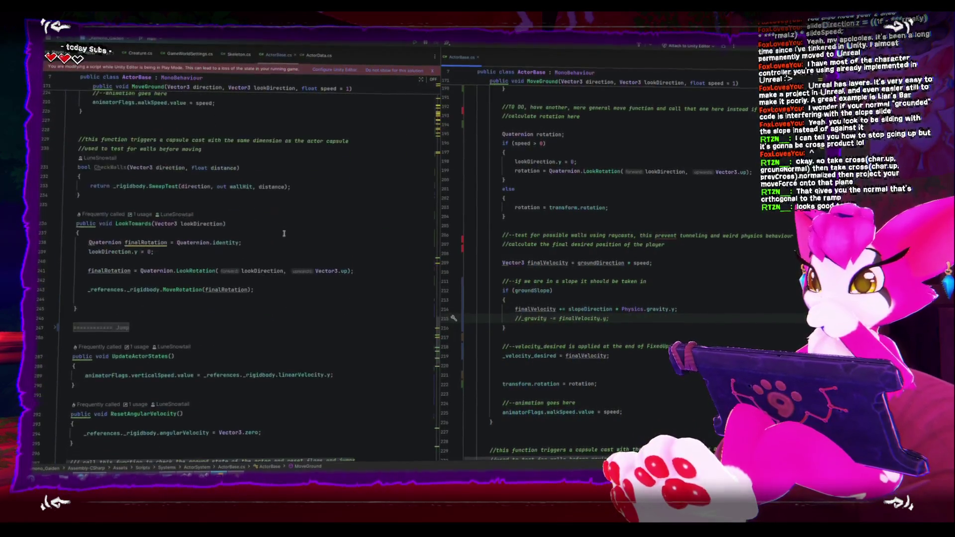
scroll(285, 232, up, 20)
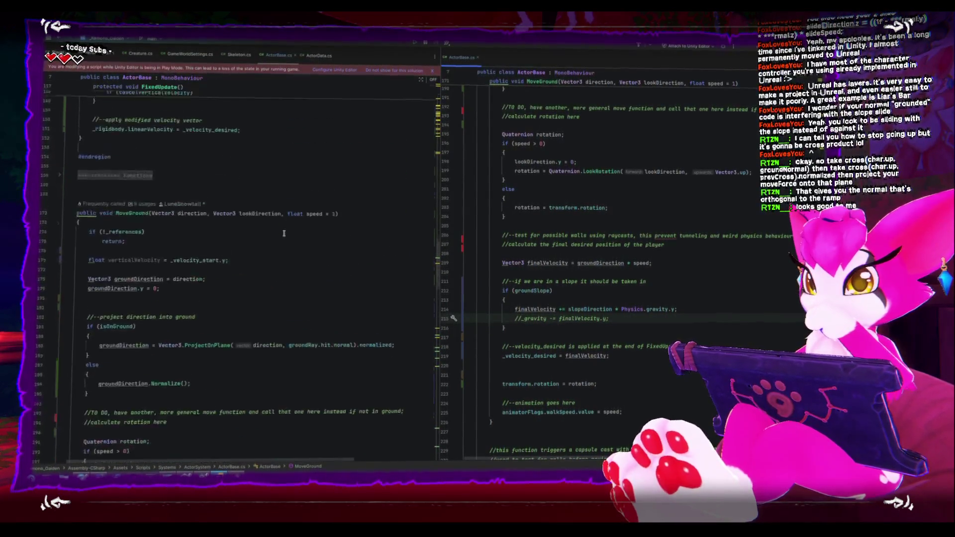
scroll(284, 235, up, 3)
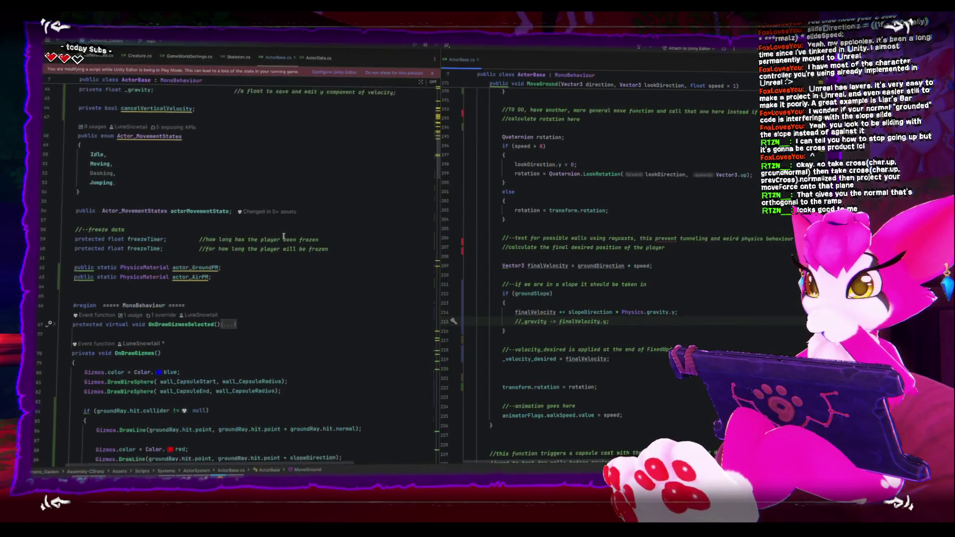
scroll(284, 234, up, 6)
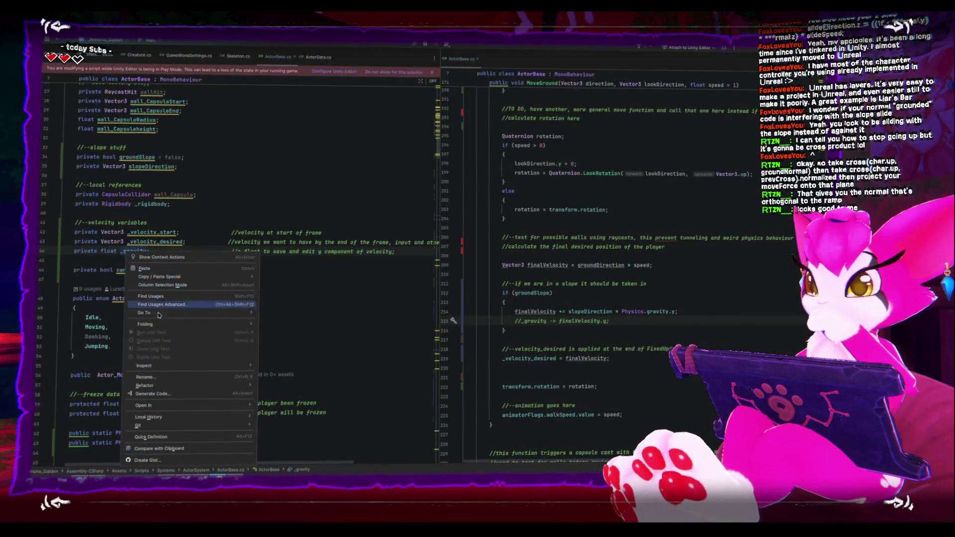
click(164, 377)
text(_jumpGravi)
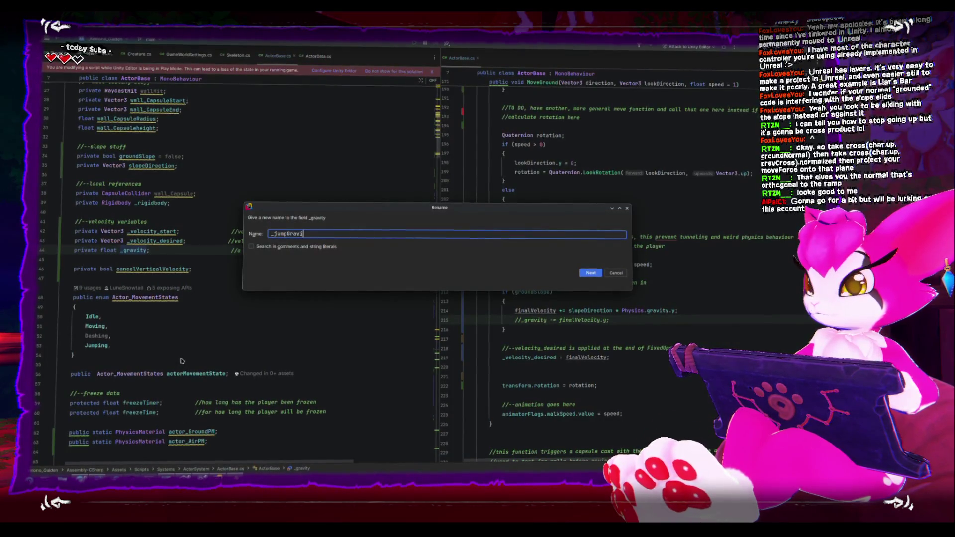
text(ty)
key(Return)
scroll(189, 324, down, 10)
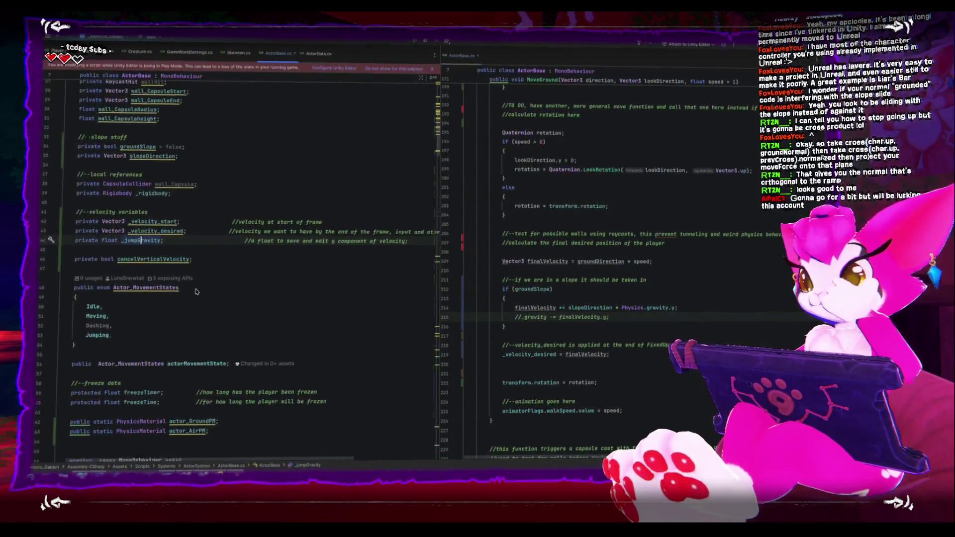
scroll(197, 290, up, 3)
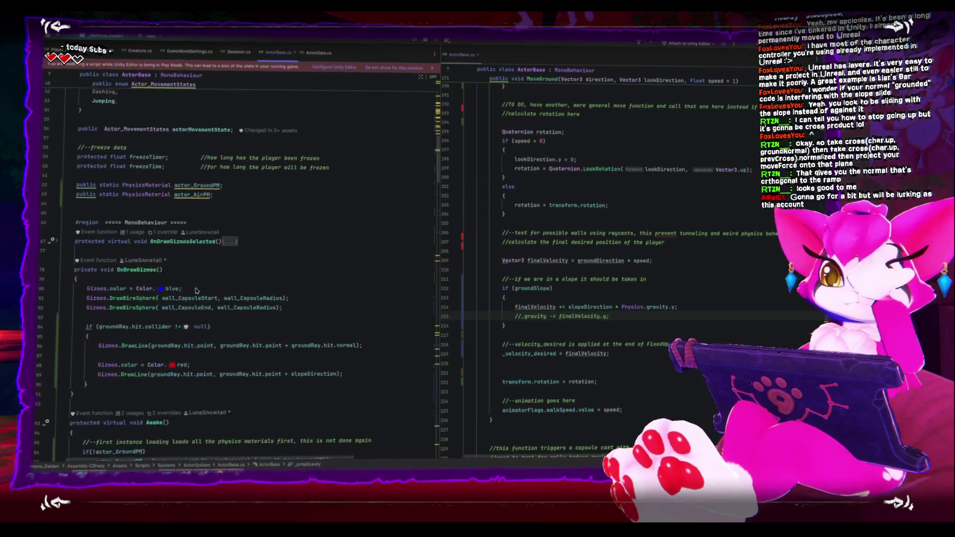
scroll(196, 291, down, 5)
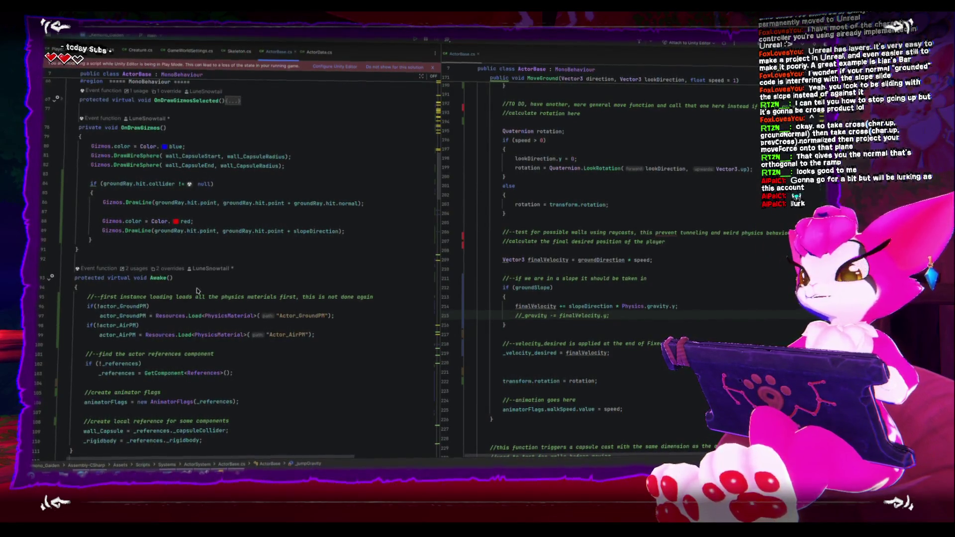
scroll(196, 292, down, 12)
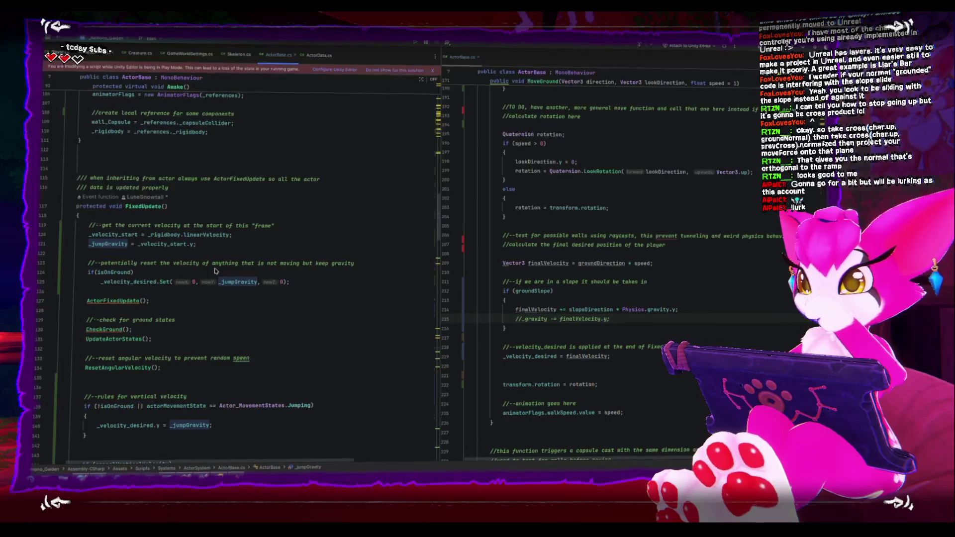
scroll(216, 271, down, 1)
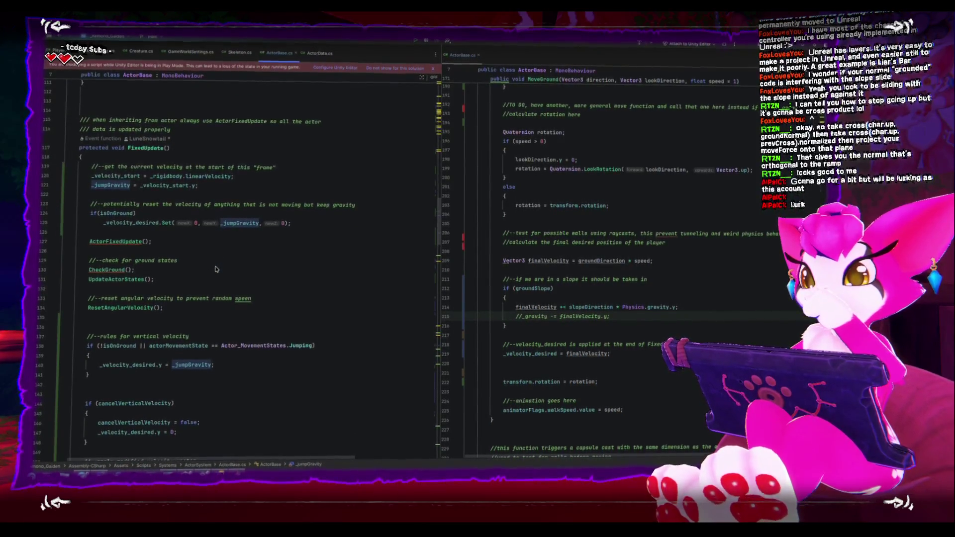
scroll(216, 269, down, 1)
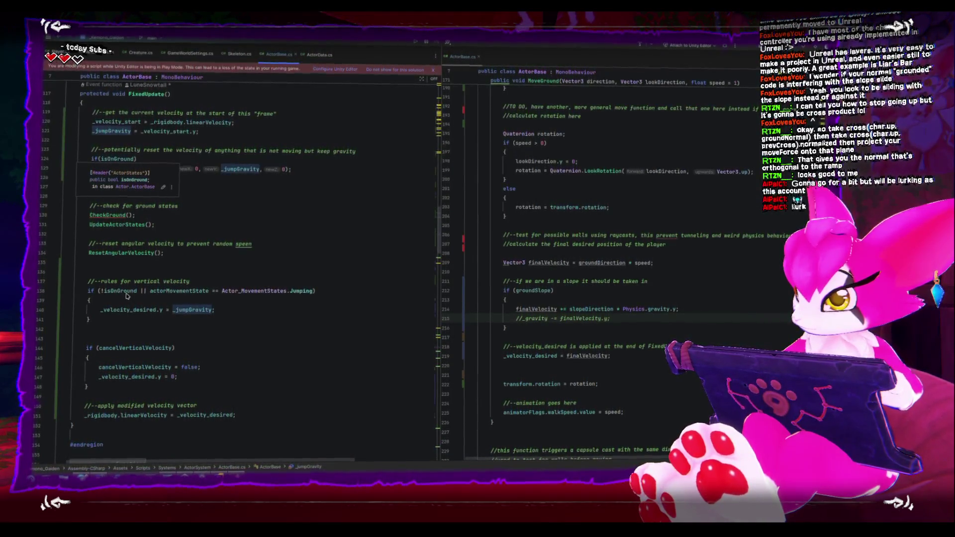
scroll(152, 304, down, 1)
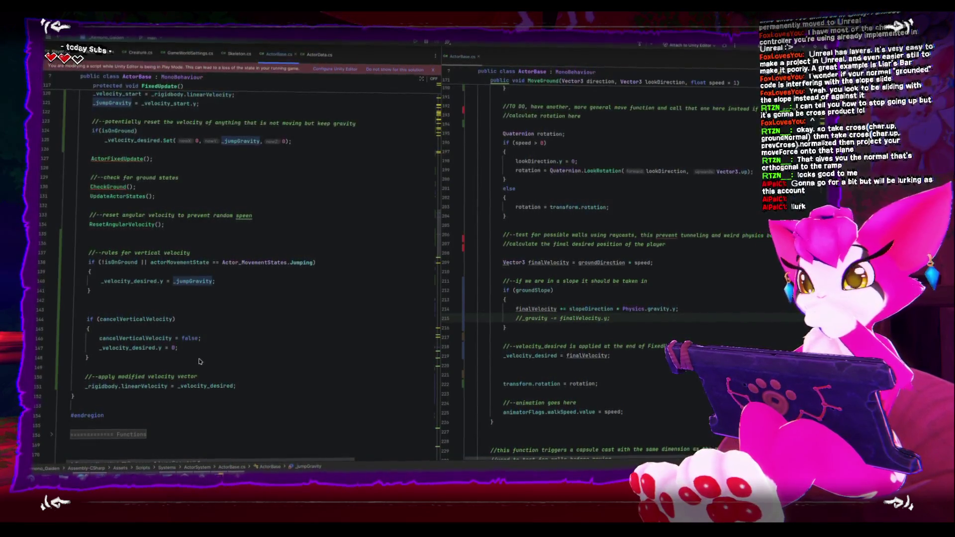
click(210, 390)
double_click(154, 386)
click(199, 316)
click(141, 280)
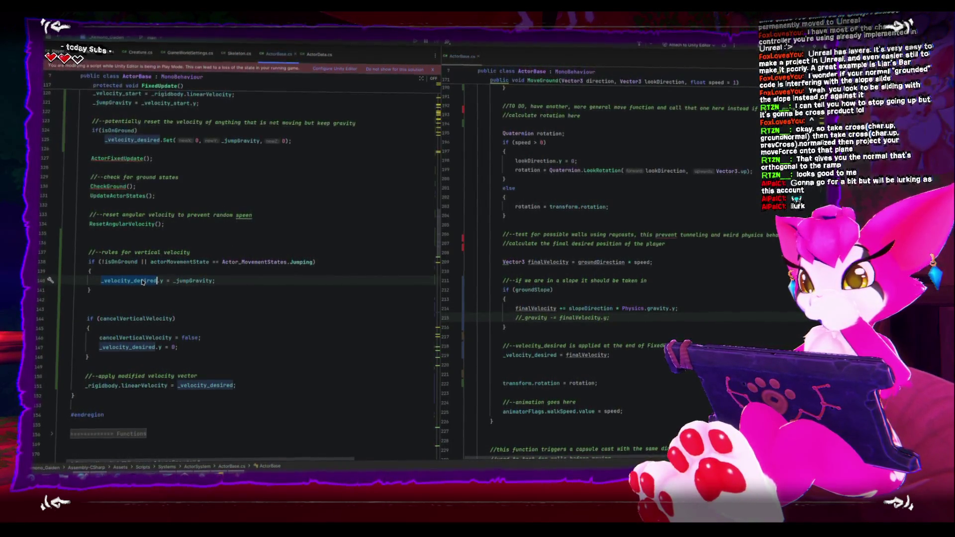
double_click(213, 383)
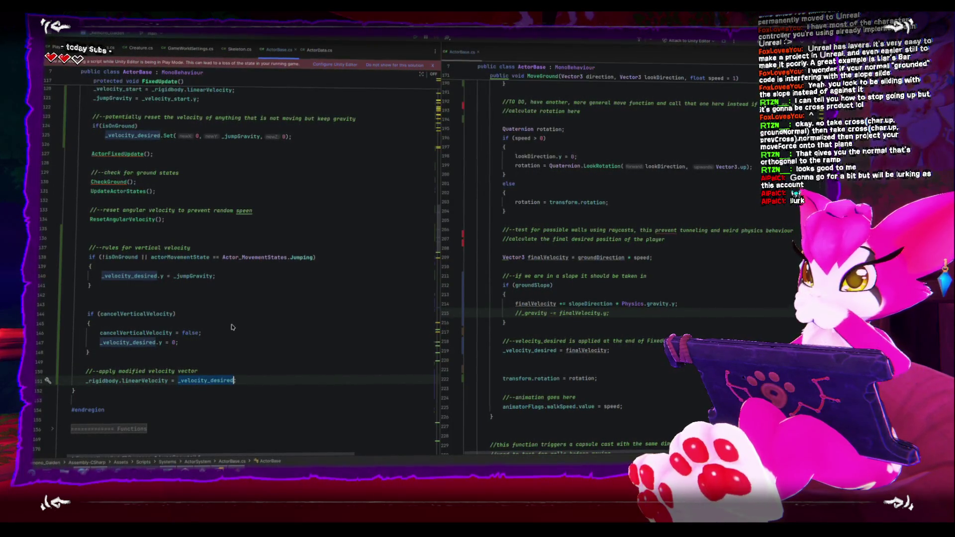
text(;)
click(219, 334)
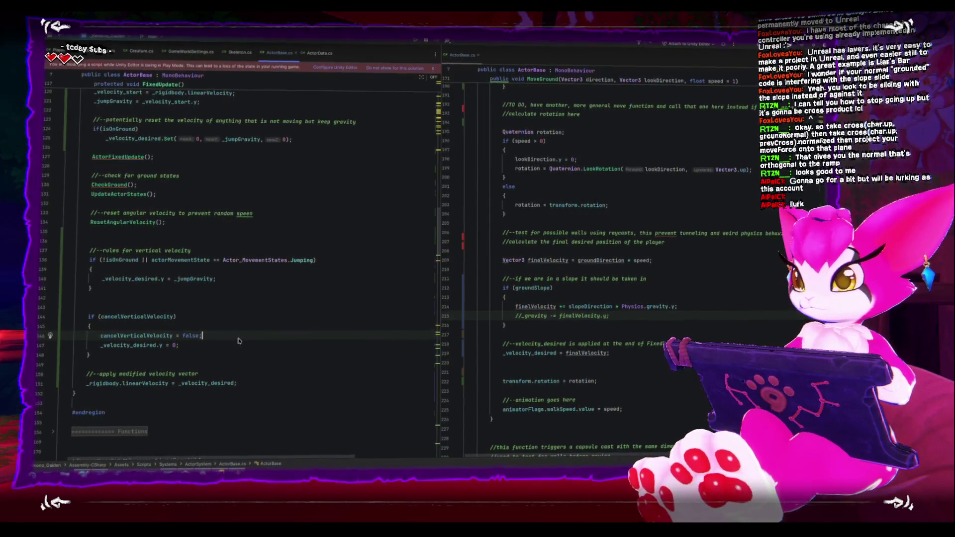
click(160, 315)
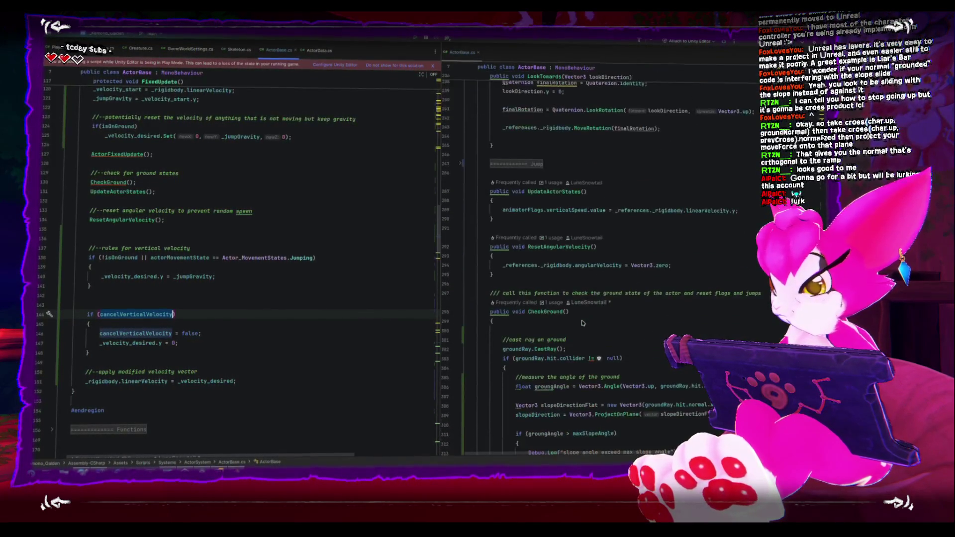
Search ActorBase.cs for cancelVerticalVelocity and step through its matches
scroll(583, 323, up, 1)
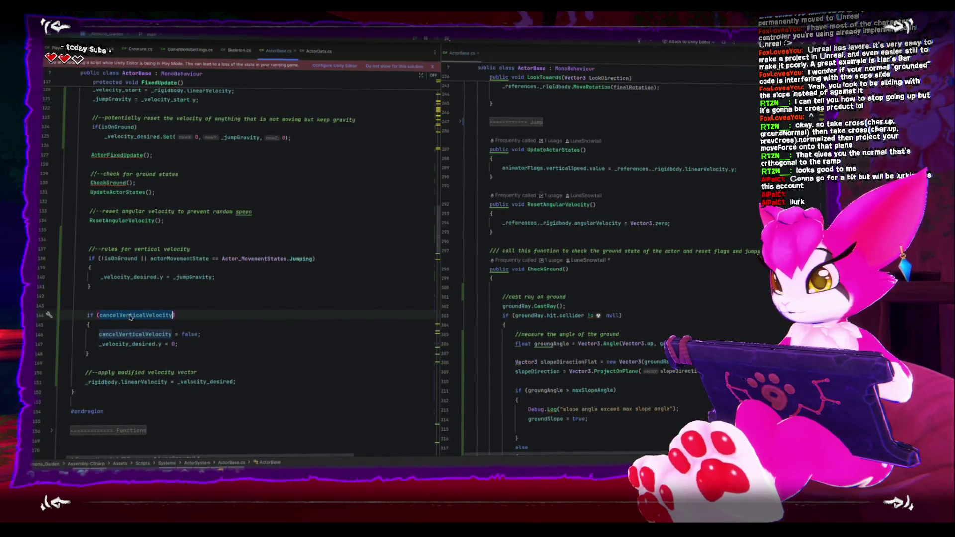
scroll(539, 309, down, 10)
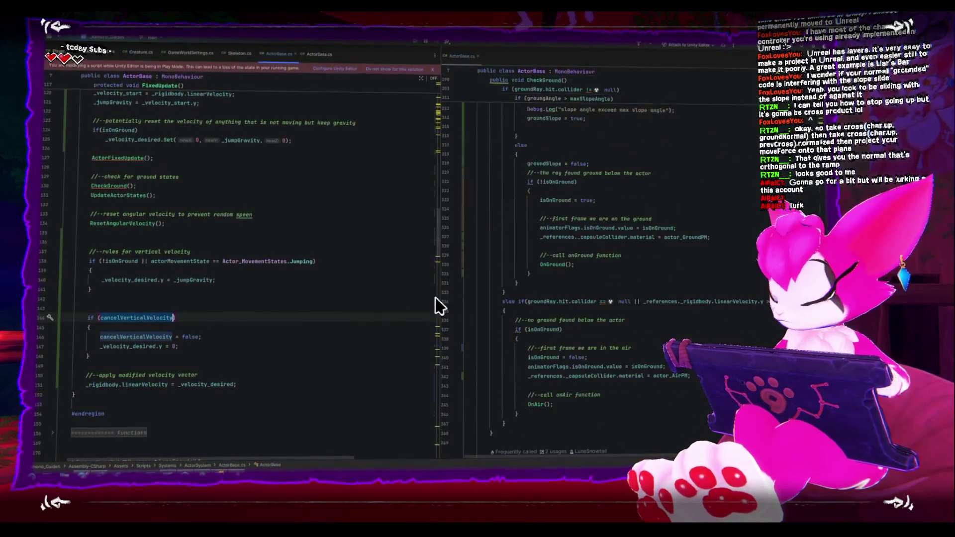
scroll(112, 326, down, 6)
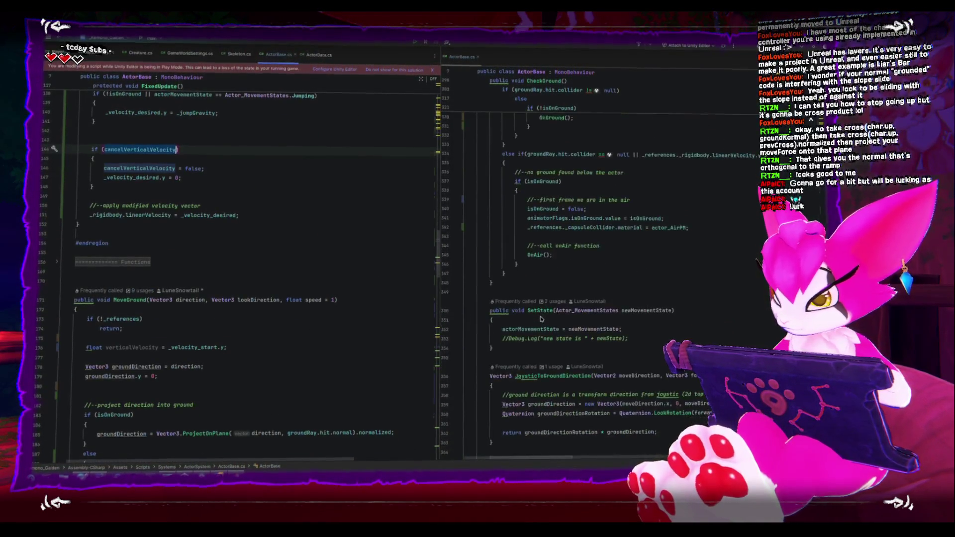
scroll(244, 282, up, 3)
key(ctrl+f)
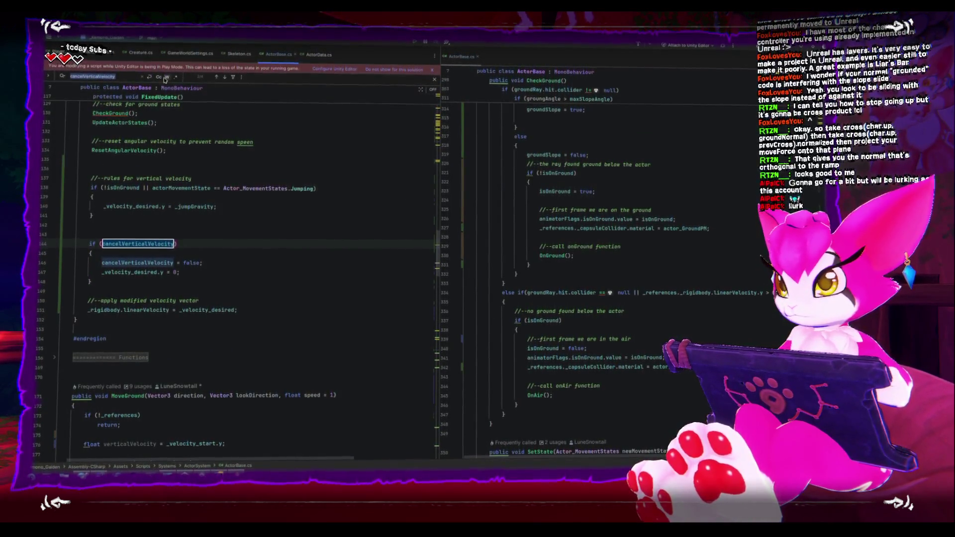
click(225, 78)
click(225, 79)
click(225, 78)
click(224, 78)
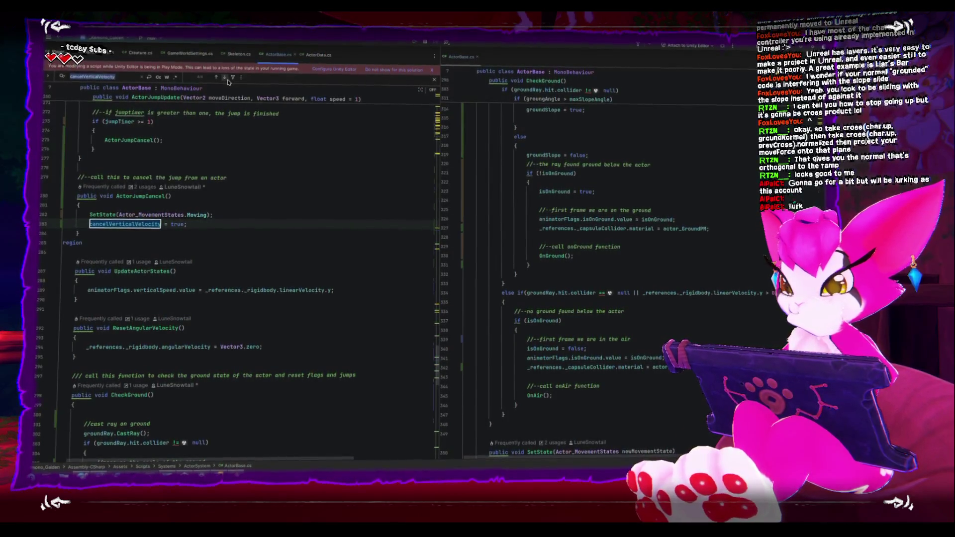
Reach the cancelVerticalVelocity check on line 146 and insert a blank line above it
click(227, 79)
click(225, 78)
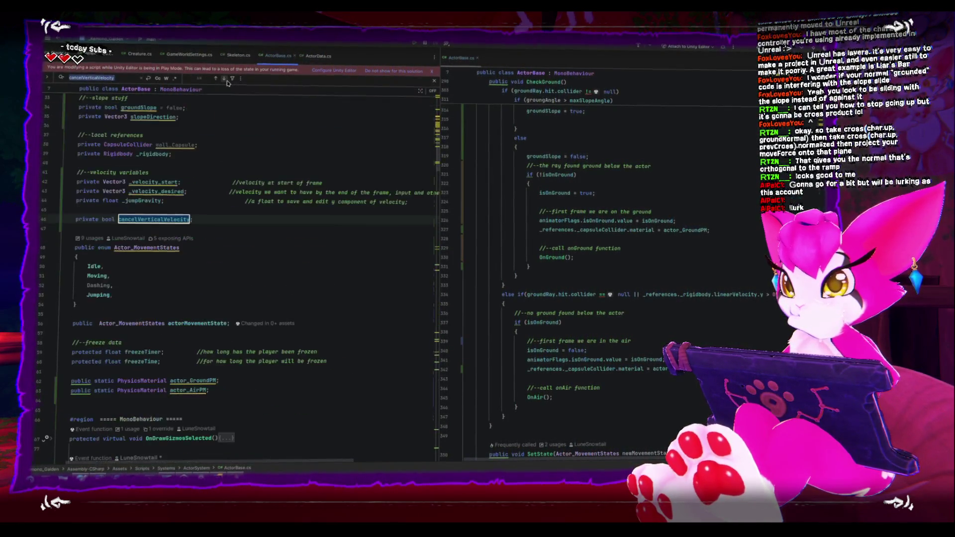
click(224, 78)
click(225, 78)
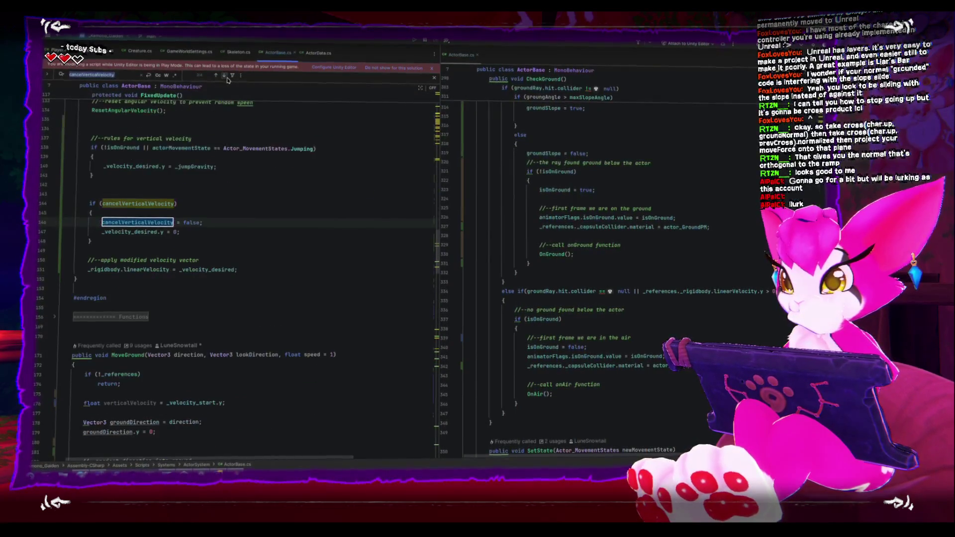
click(150, 194)
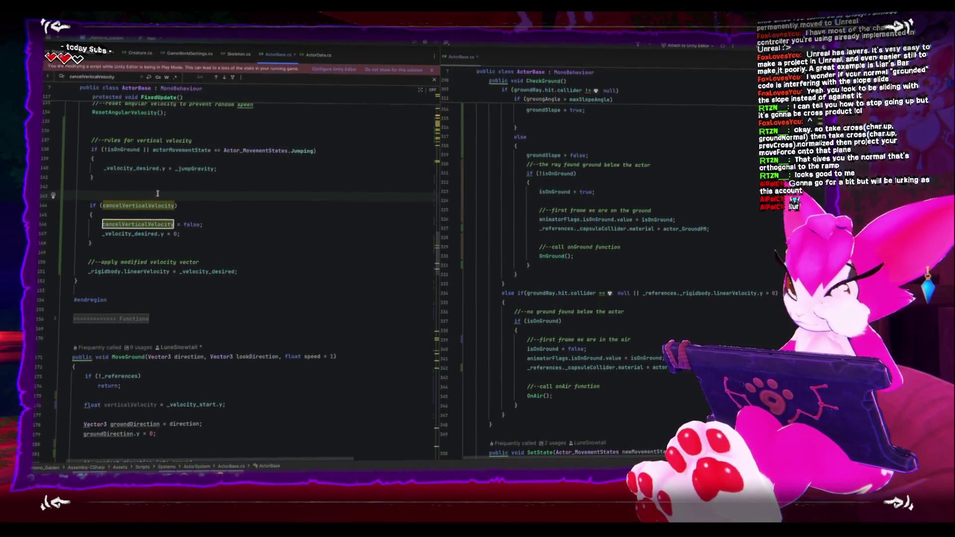
key(Return)
text(//--this is a flag)
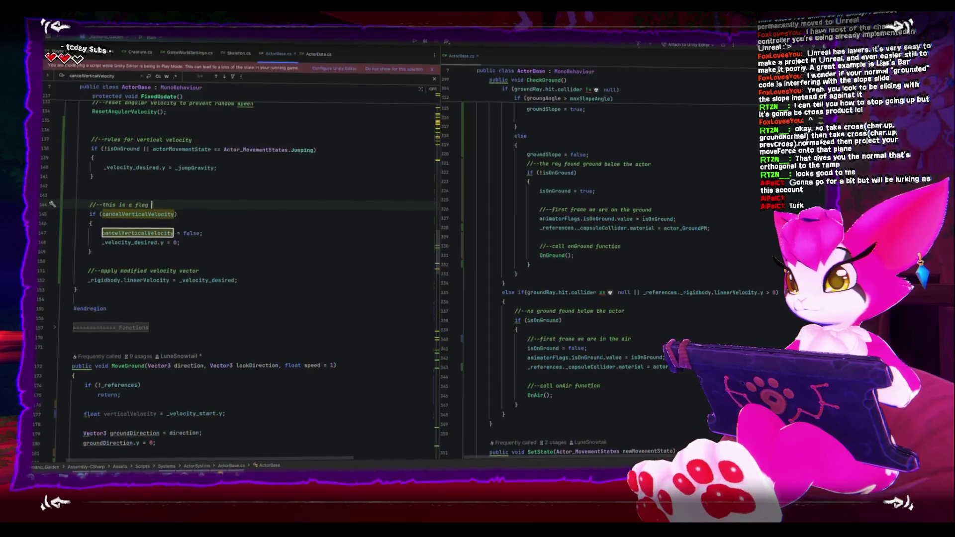
Type the comment 'set by canceling the jump, this is to let the player do' above the check
text(set by cance)
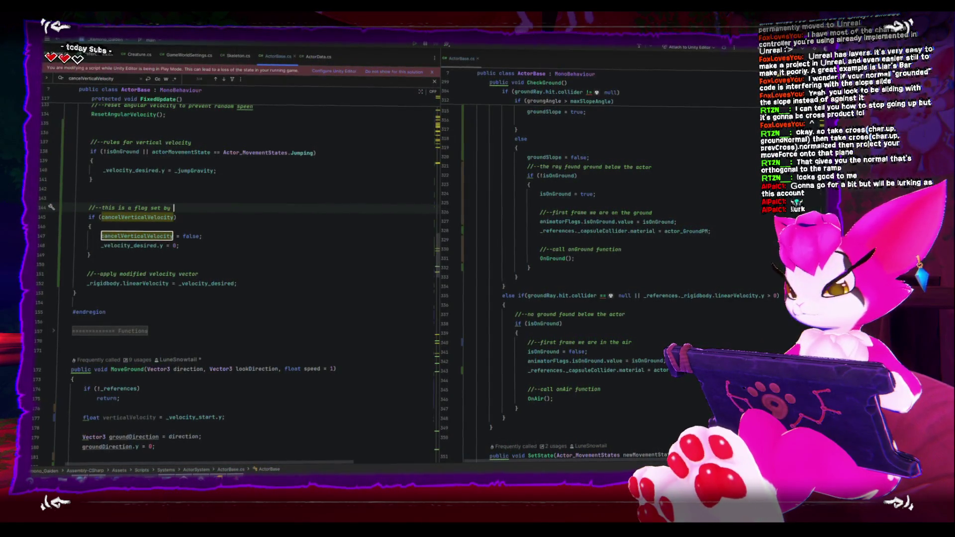
text(ling the jump)
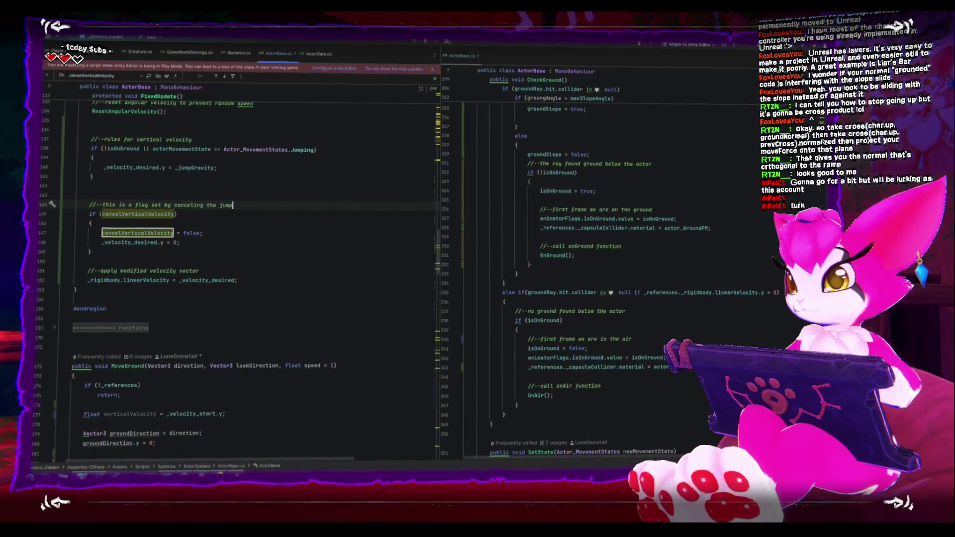
text(, s)
key(BackSpace)
text(t)
text(his )
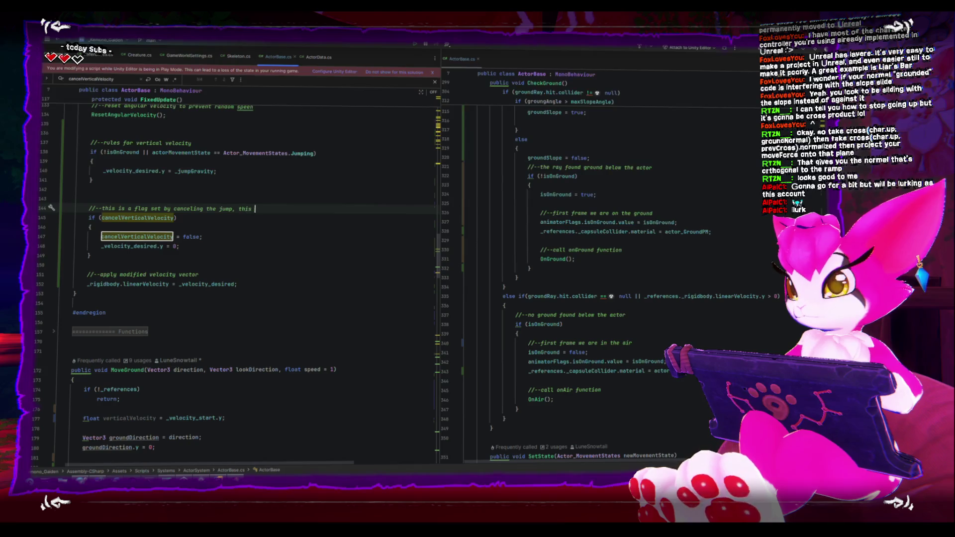
text(is to let the plaer )
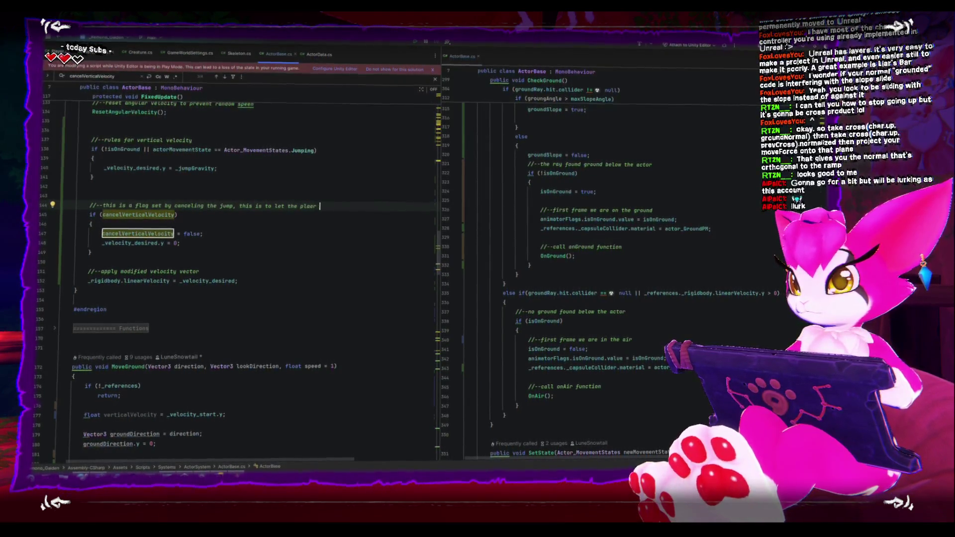
key(BackSpace)
key(BackSpace)
key(BackSpace)
text(yer do "bug)
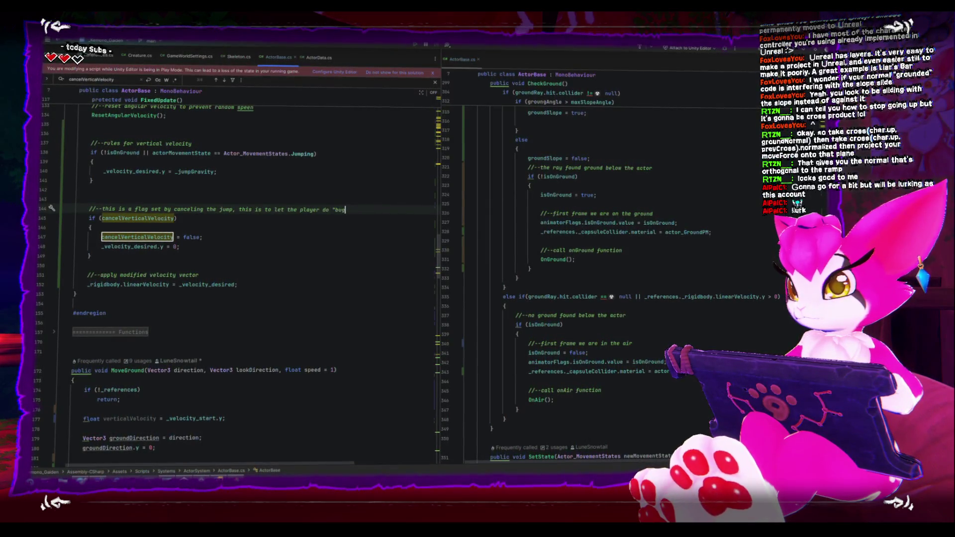
key(BackSpace)
key(BackSpace)
key(BackSpace)
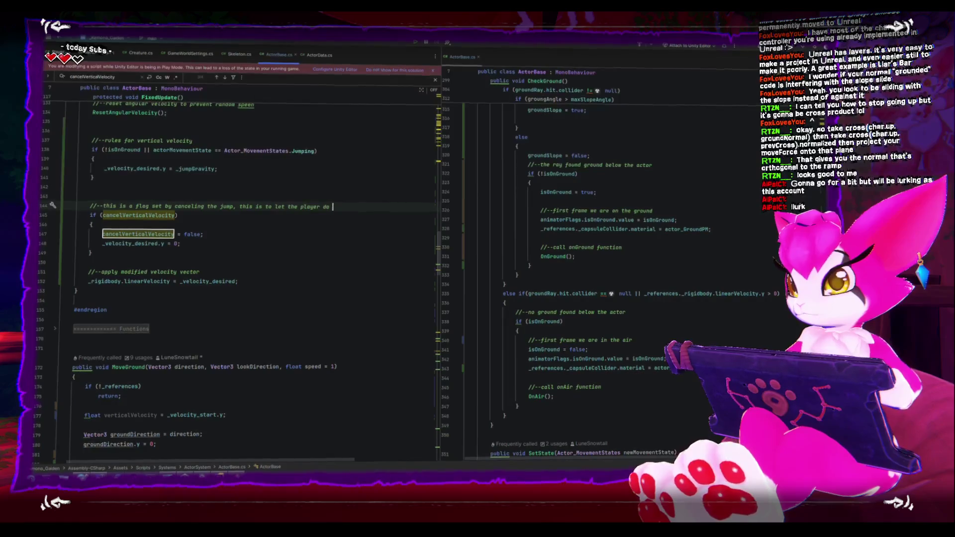
Complete the second comment line about doing small jumps by releasing the button before jump ends
click(517, 117)
key(ctrl+slash)
click(365, 209)
text(small)
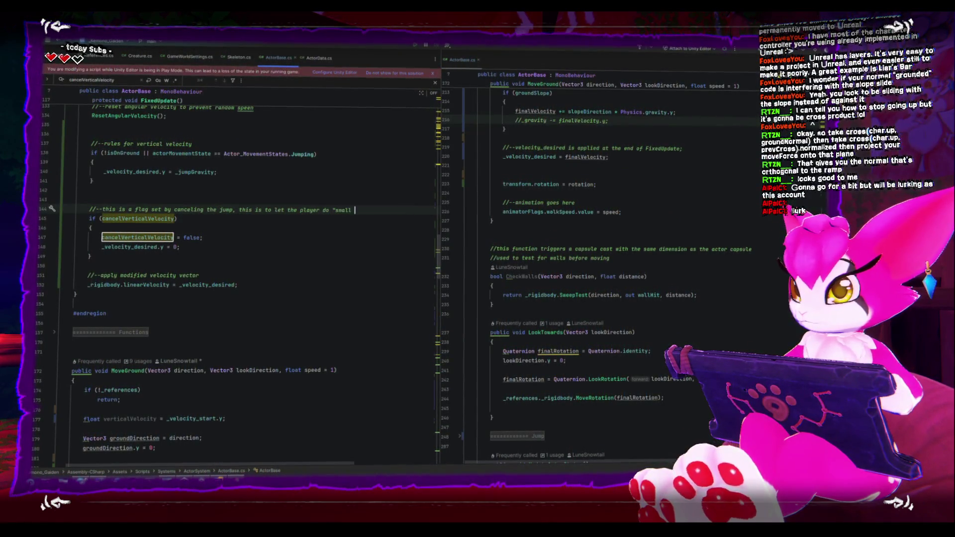
text(mps)
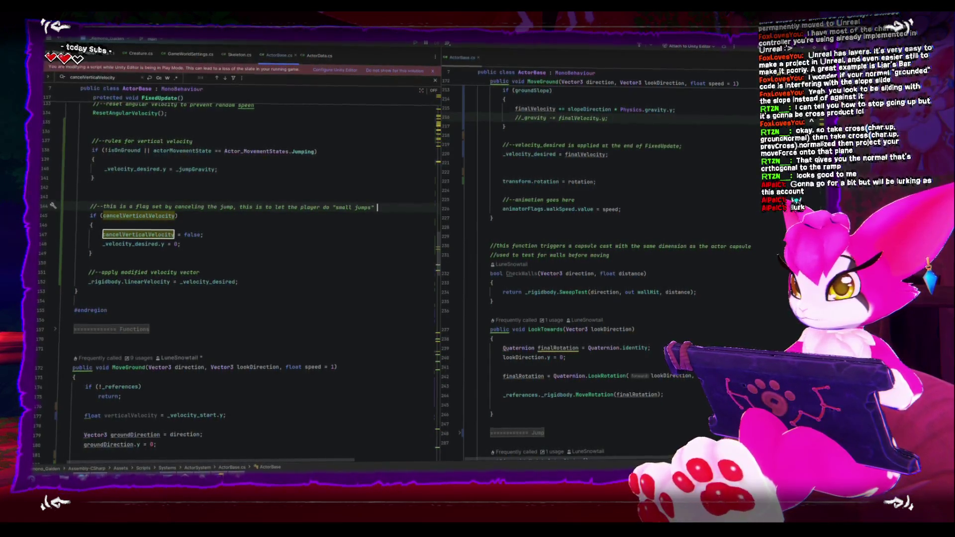
text(y releasing the bu)
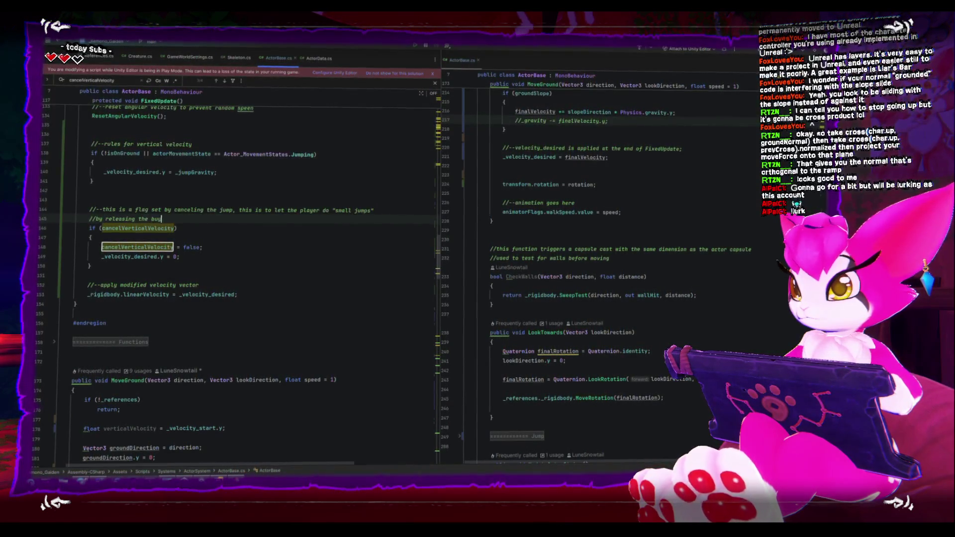
key(BackSpace)
key(BackSpace)
key(BackSpace)
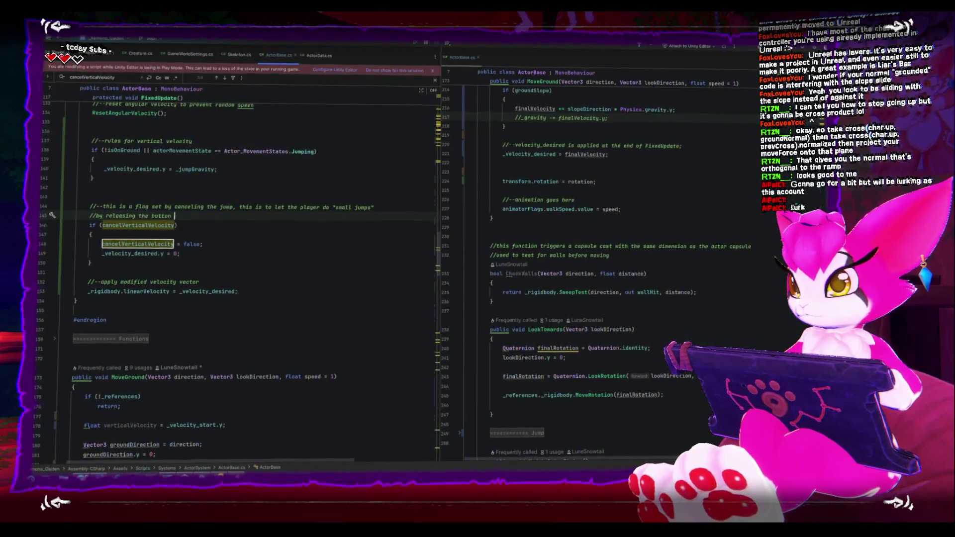
text(before jump ends)
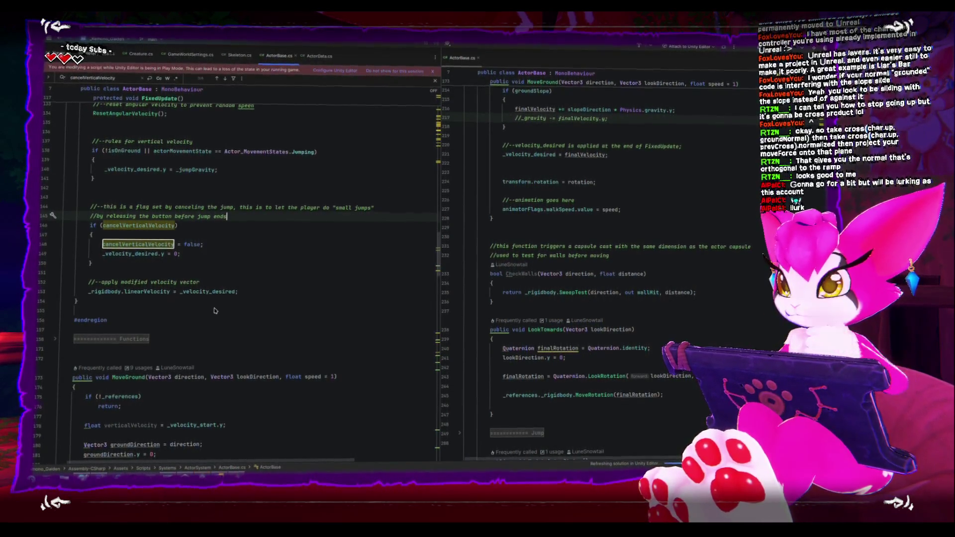
scroll(221, 305, up, 2)
click(232, 225)
click(205, 198)
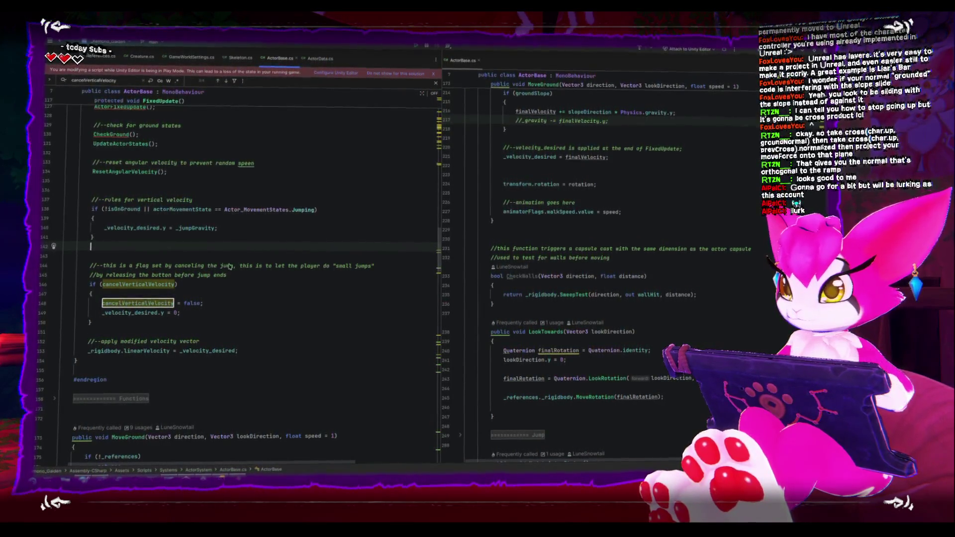
click(145, 245)
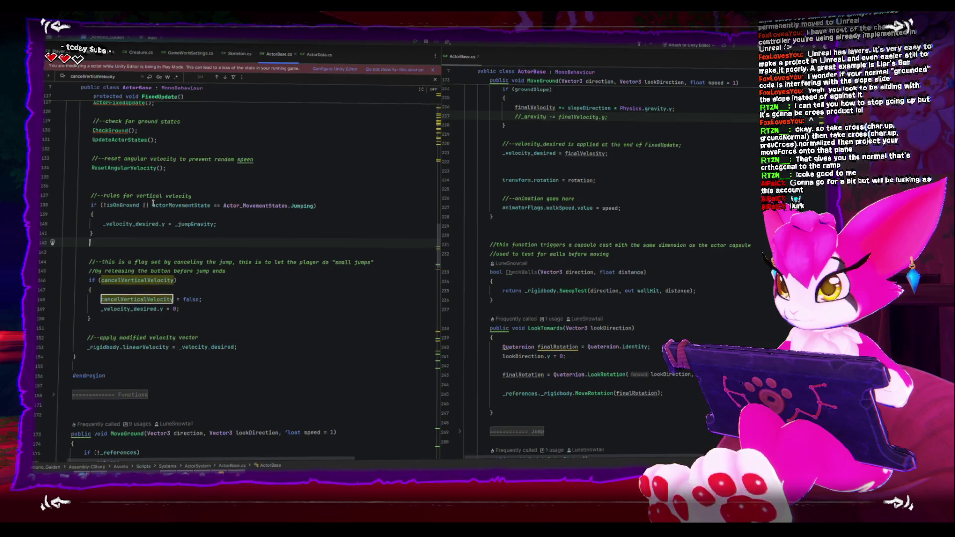
click(121, 206)
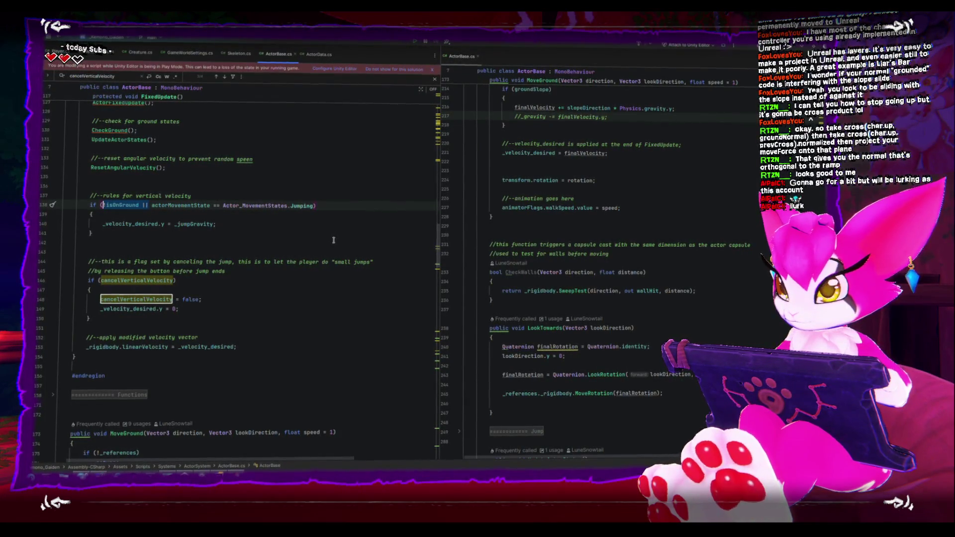
double_click(197, 225)
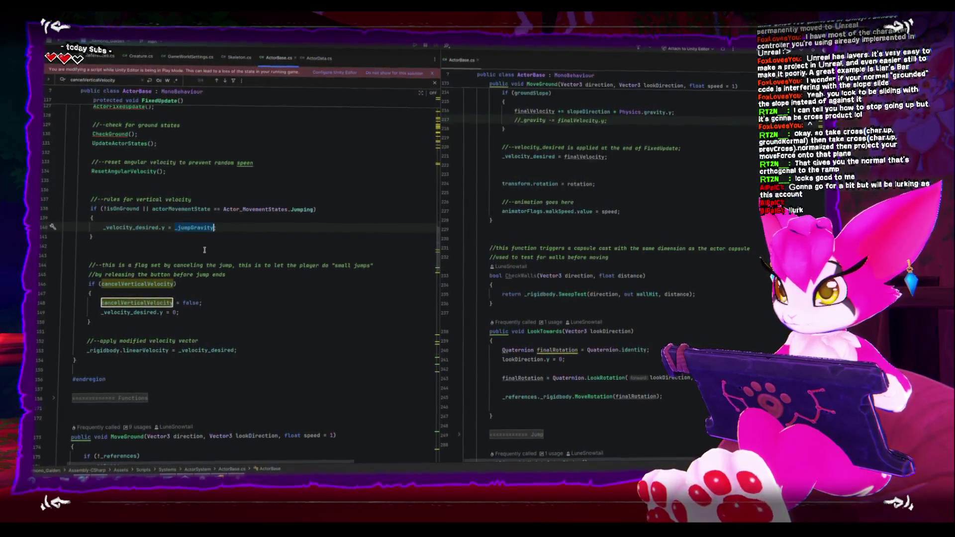
scroll(204, 250, up, 4)
scroll(203, 249, down, 2)
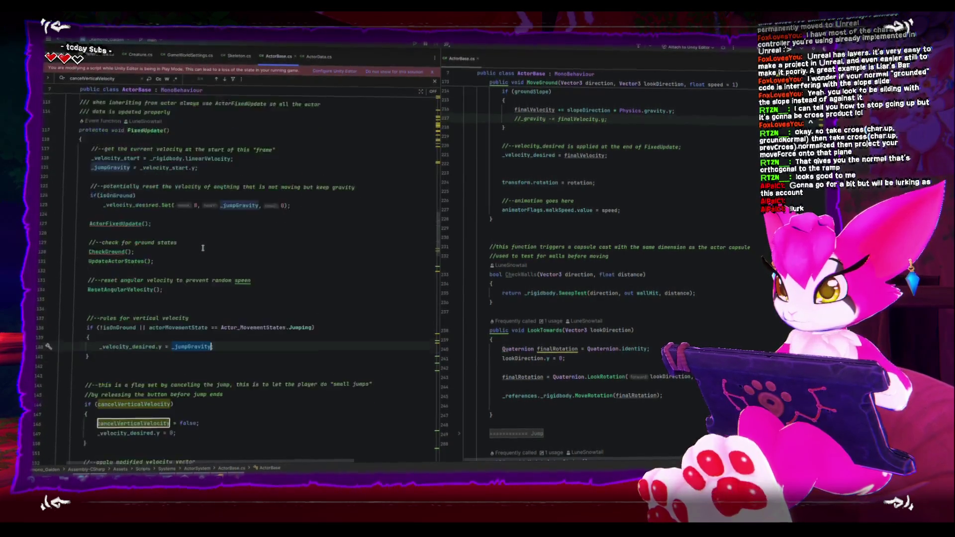
scroll(202, 247, down, 1)
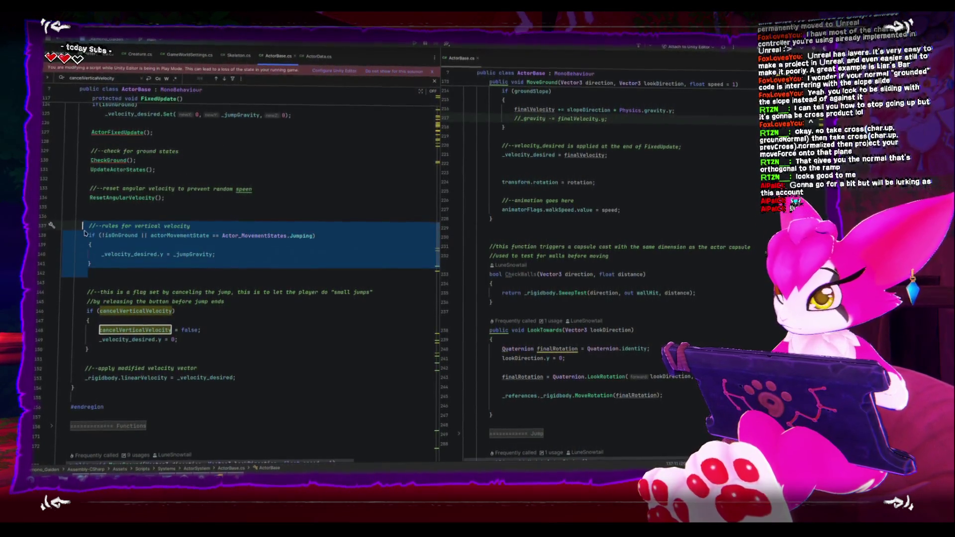
click(105, 275)
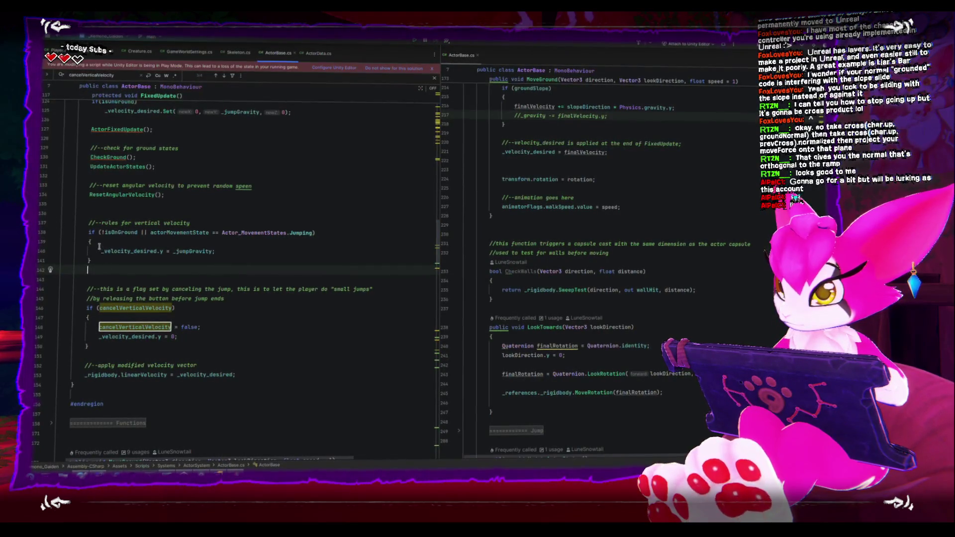
click(235, 221)
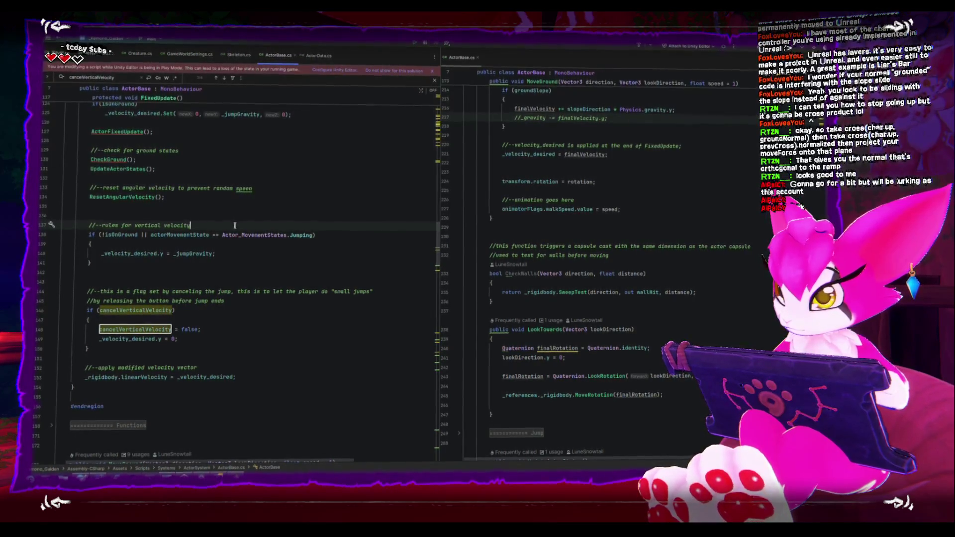
click(228, 349)
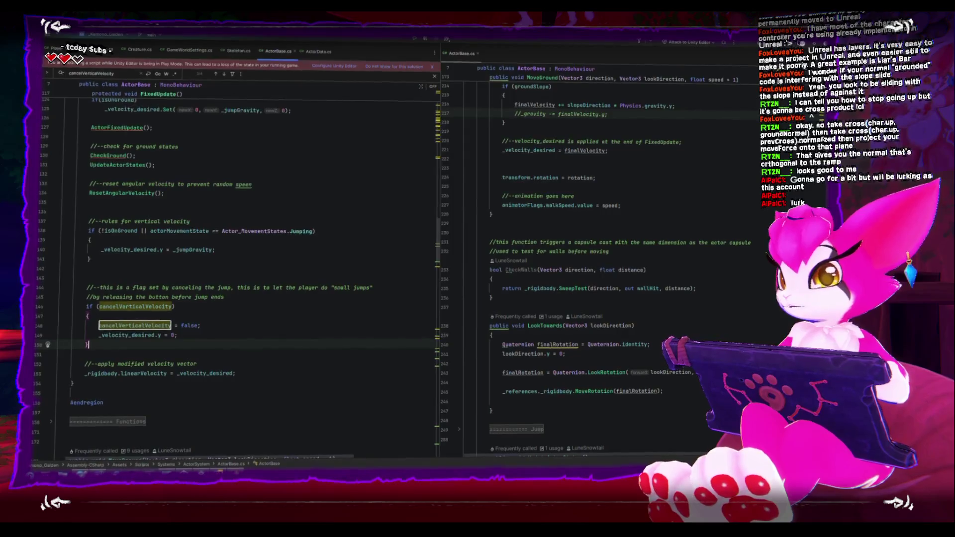
Select and frame the Player in the Scene view, orbiting around it while the dungeon game runs
key(alt+Tab)
drag(300, 253, 188, 214)
click(188, 214)
key(f)
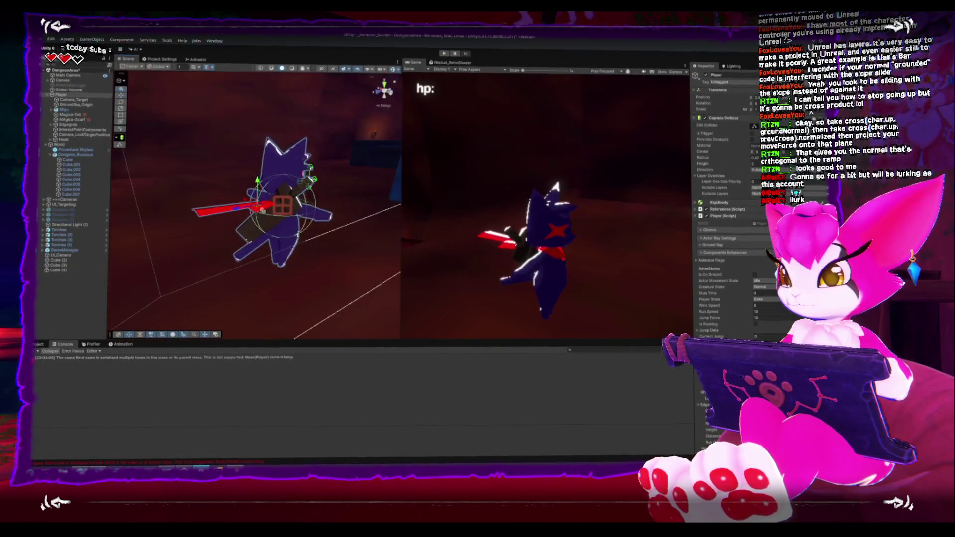
mouse_move(251, 196)
mouse_down()
mouse_move(241, 183)
mouse_move(245, 237)
mouse_up()
mouse_move(349, 227)
mouse_down()
mouse_move(256, 245)
mouse_move(220, 271)
mouse_move(206, 246)
mouse_up()
drag(286, 302, 324, 293)
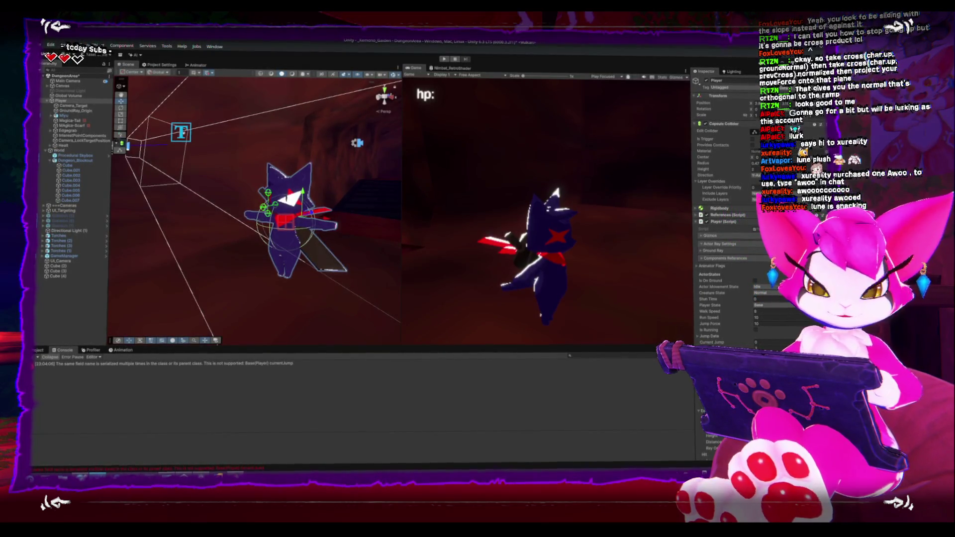
key(alt+Tab)
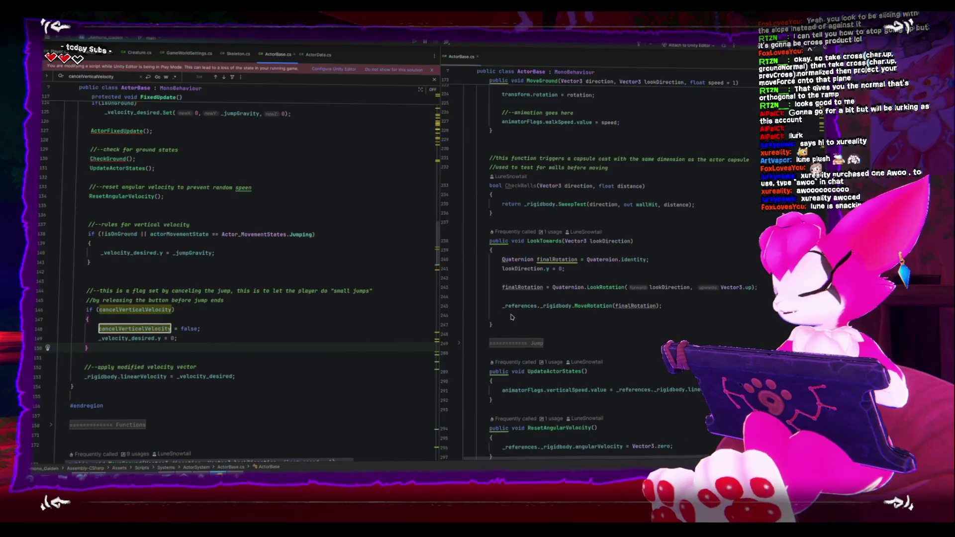
Delete the if (groundSlope) block and its blank lines so finalVelocity goes straight to _velocity_desired
scroll(515, 288, up, 1)
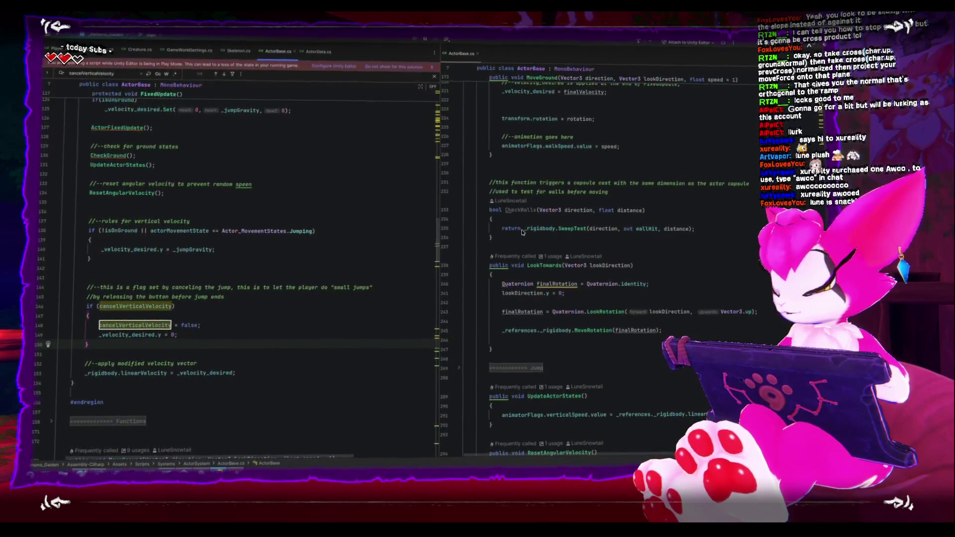
mouse_move(521, 247)
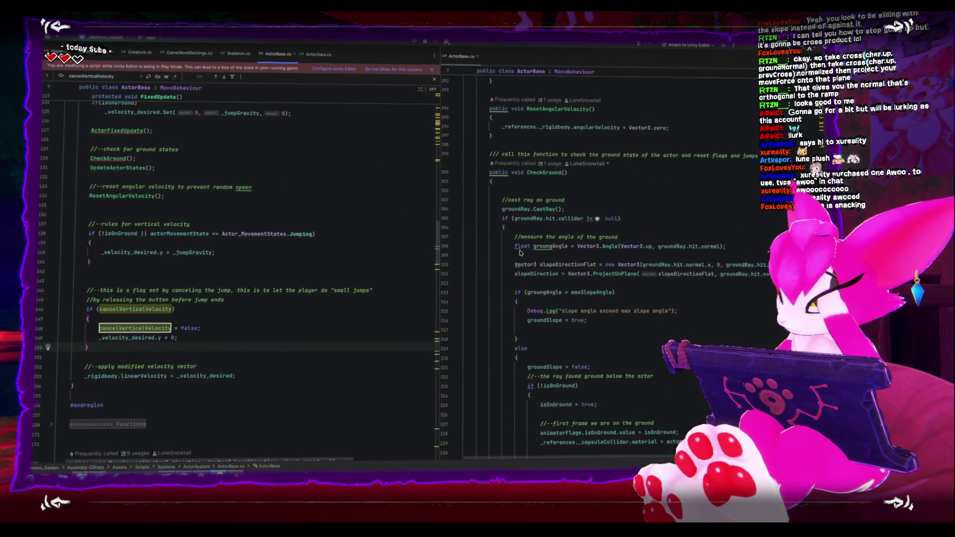
scroll(520, 250, up, 8)
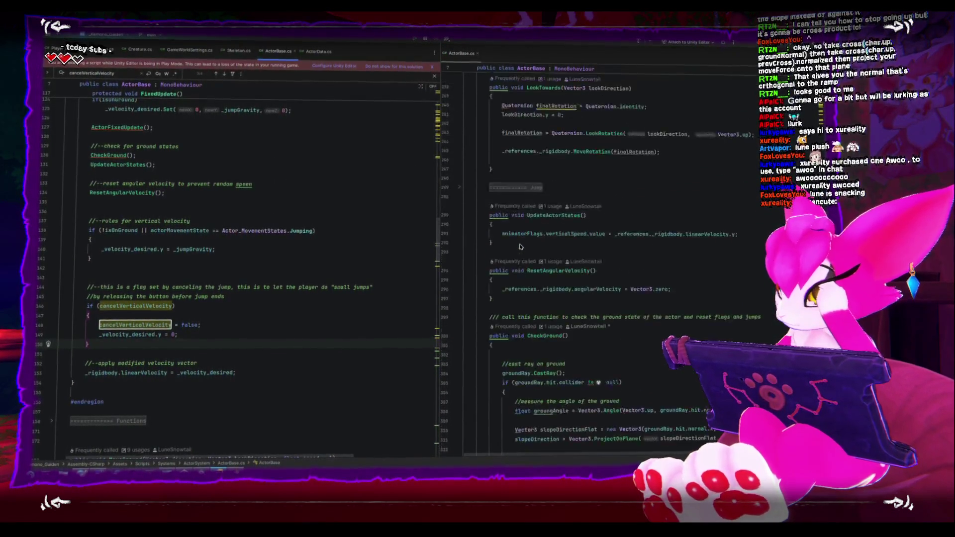
scroll(520, 246, up, 7)
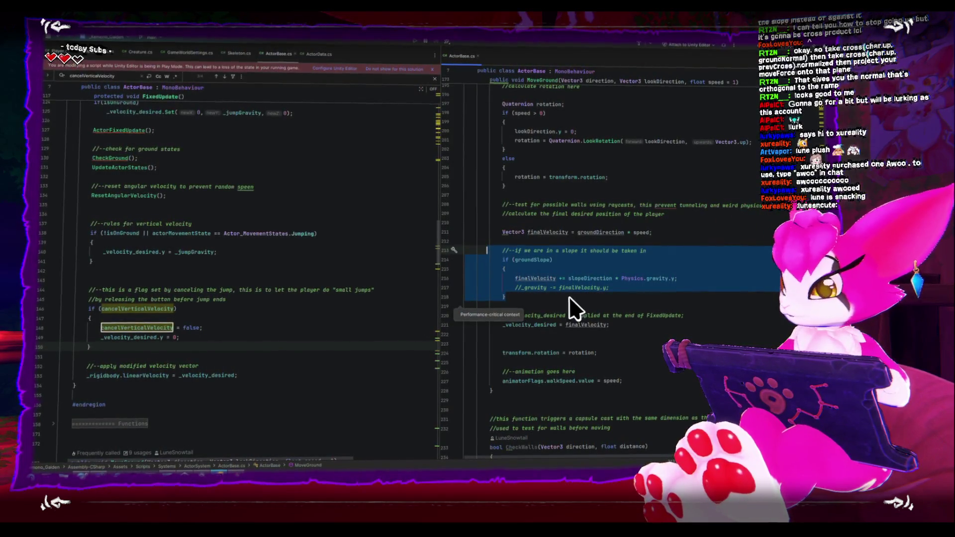
key(Delete)
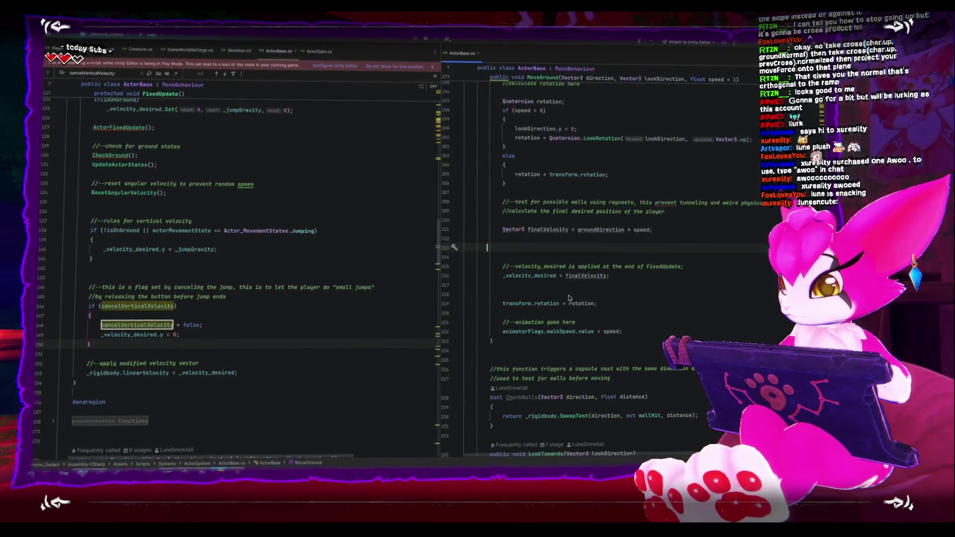
key(BackSpace)
key(BackSpace)
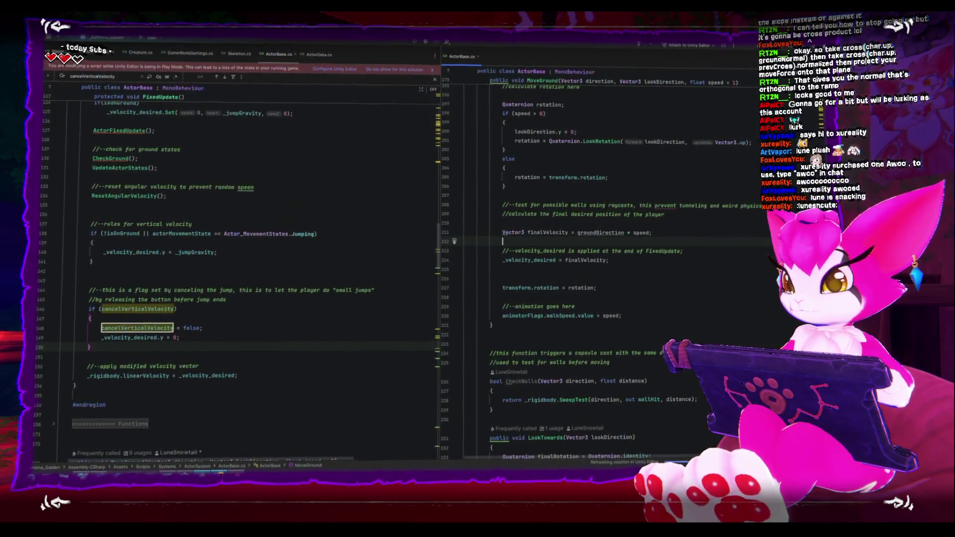
key(alt+Tab)
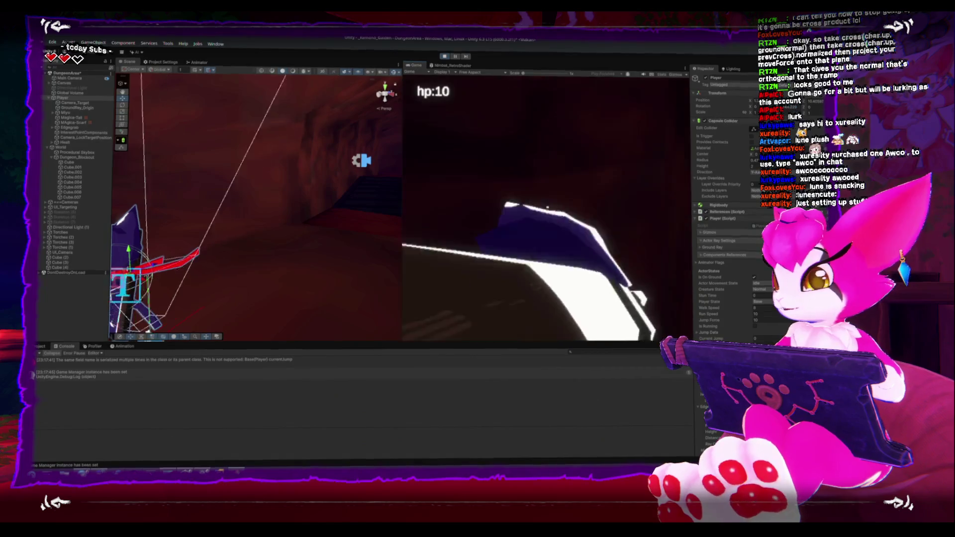
Walk the cat character up the blue stairs, pausing and resuming the game once
key(space)
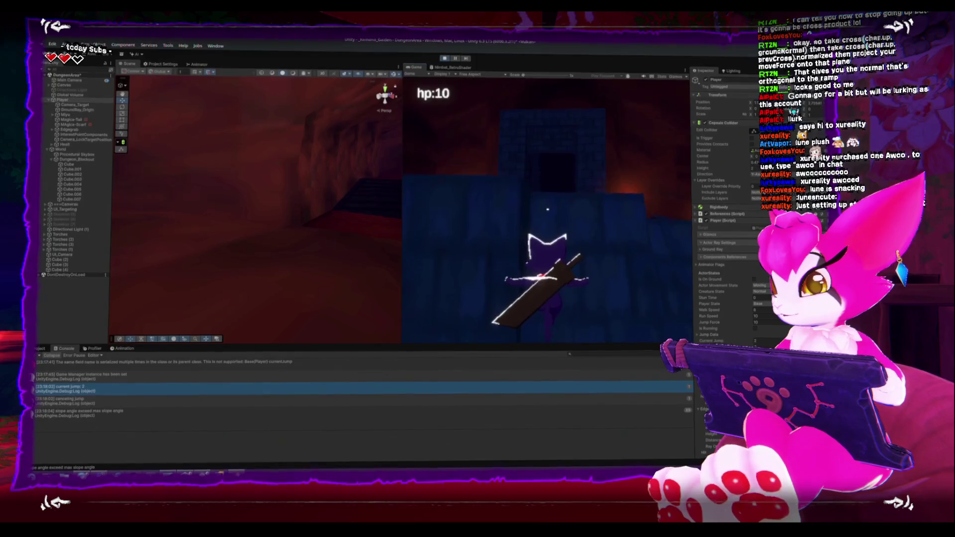
key(Escape)
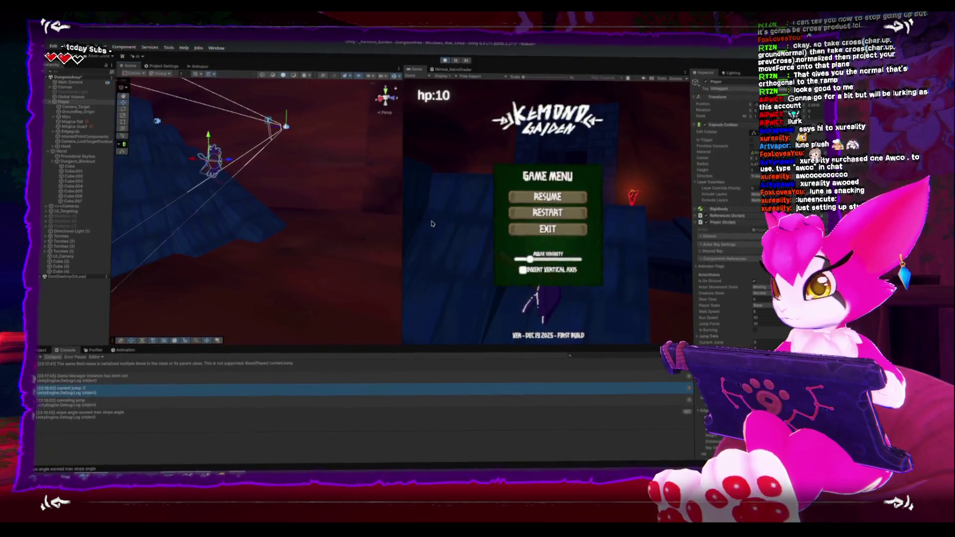
key(Escape)
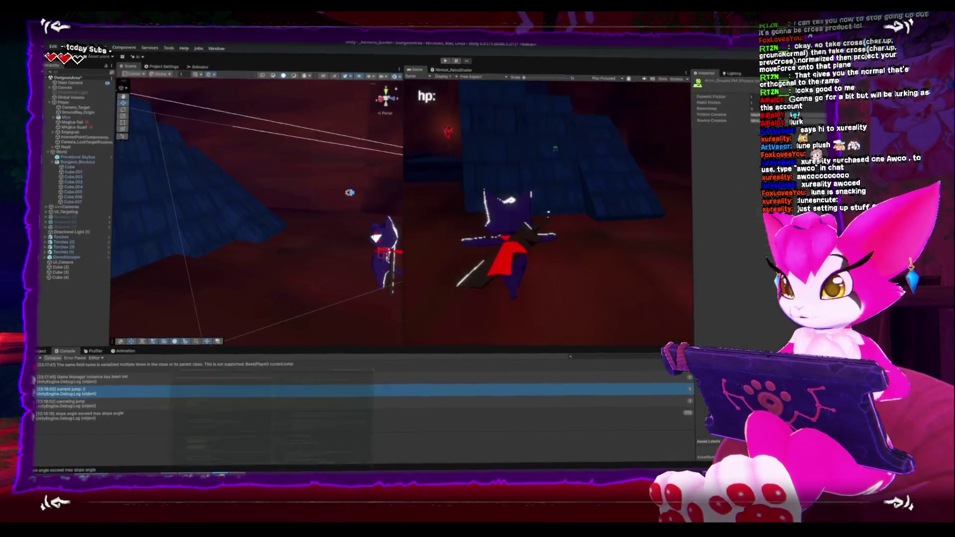
key(alt+Tab)
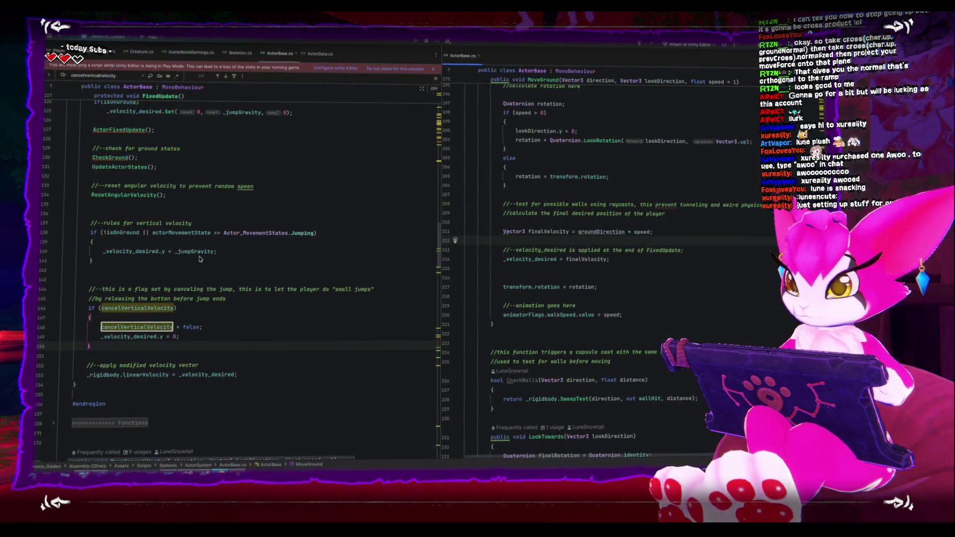
End the _jumpGravity line 140 in the vertical velocity rules with a semicolon
click(193, 224)
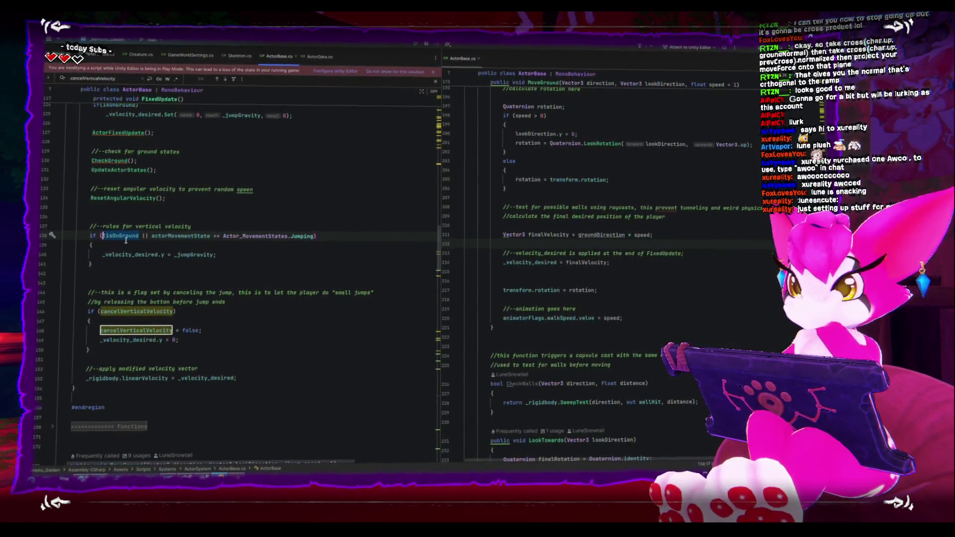
double_click(178, 252)
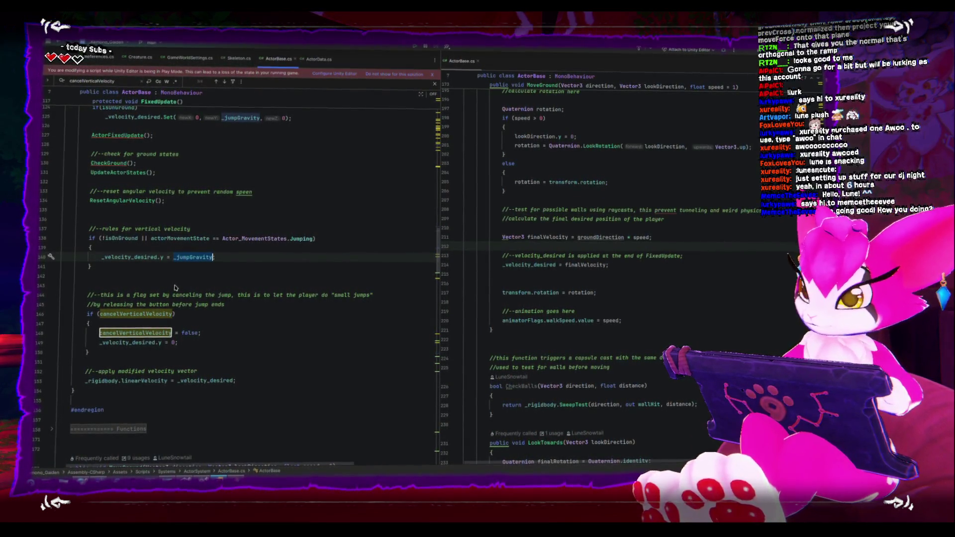
text(;)
Select the whole rules-for-vertical-velocity block above the cancelVerticalVelocity check
click(229, 352)
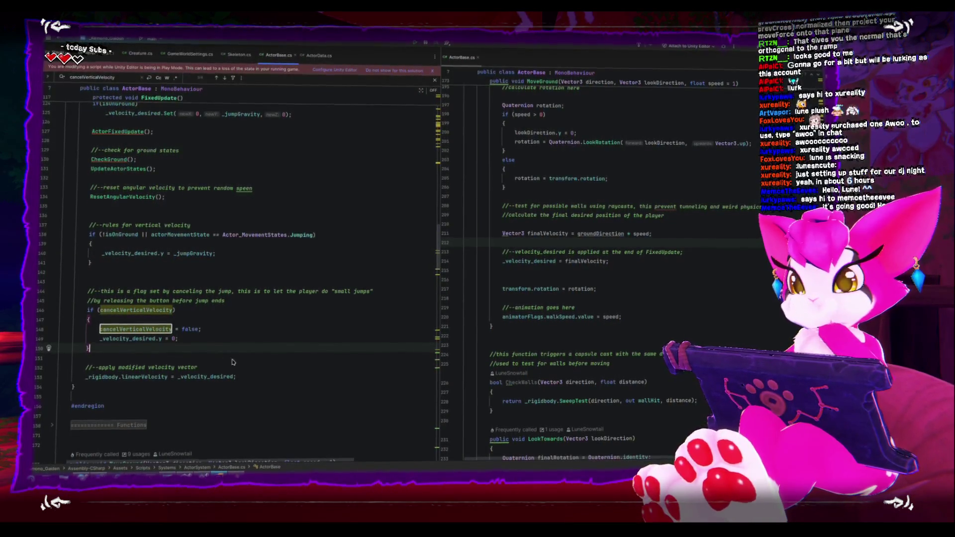
click(199, 310)
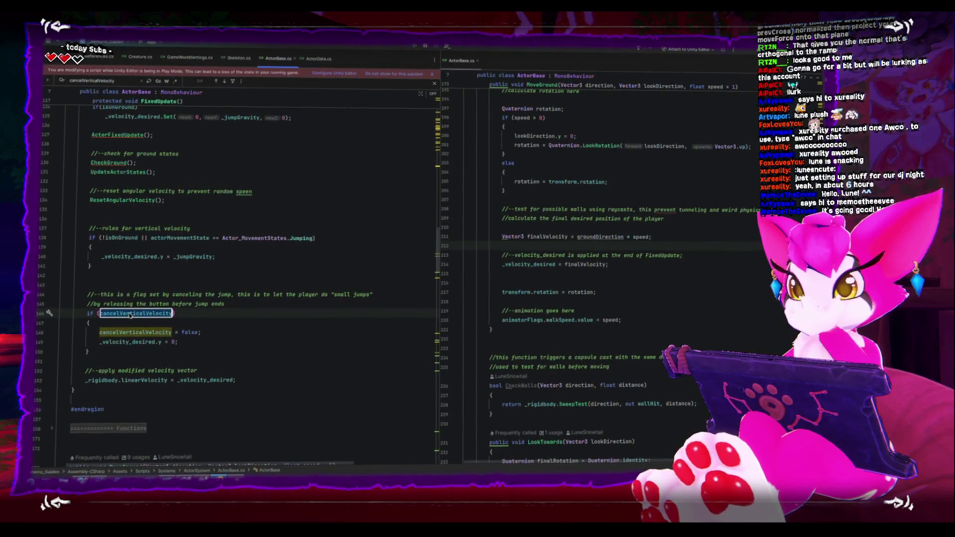
mouse_move(130, 314)
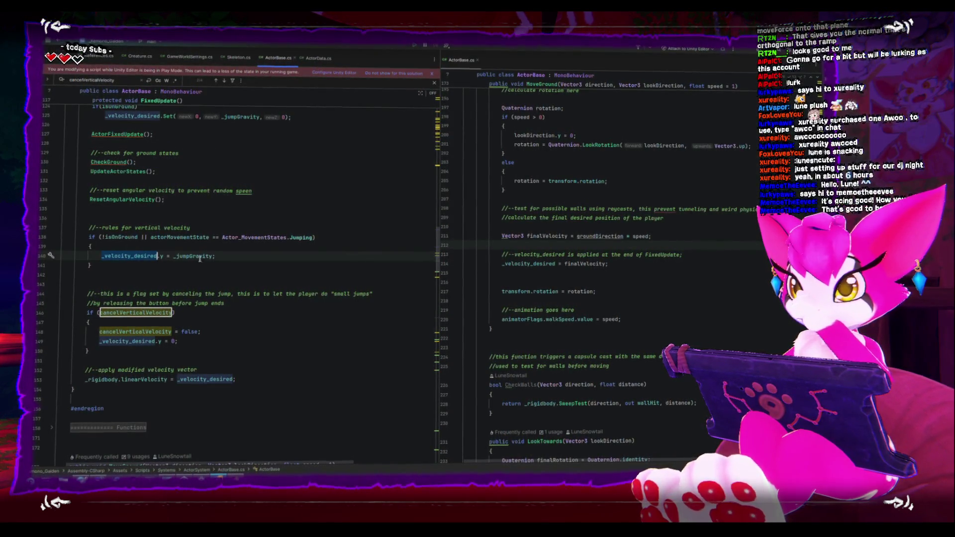
mouse_move(198, 255)
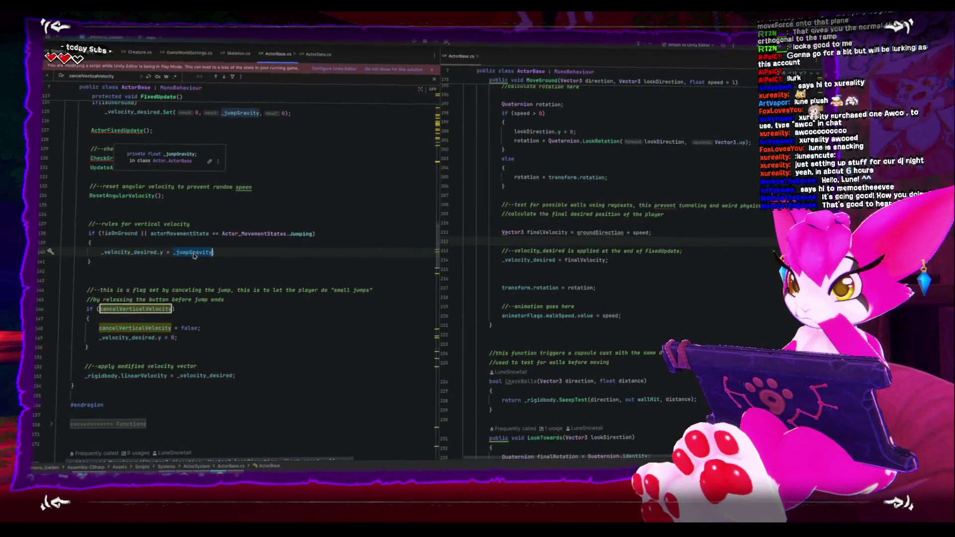
text(;)
click(152, 273)
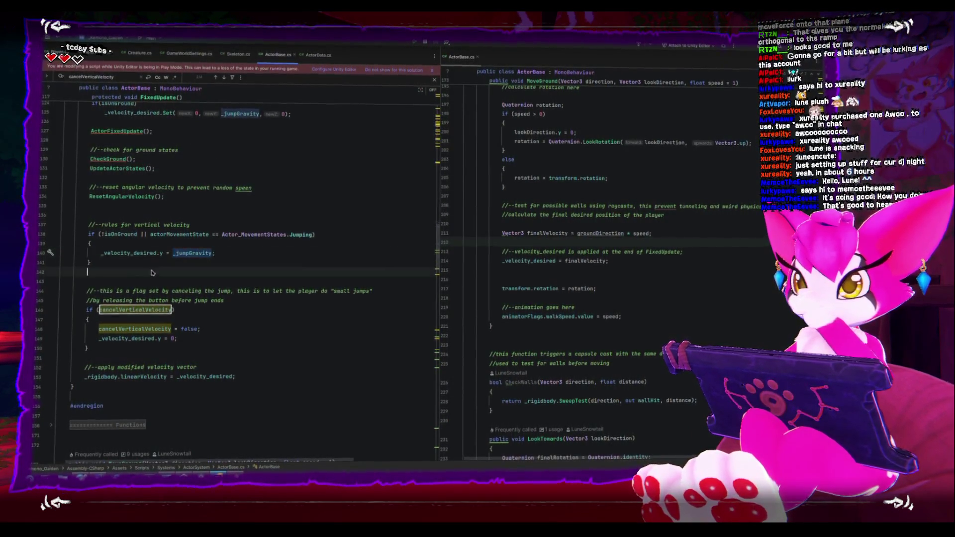
drag(64, 242, 91, 242)
Move the vertical velocity rules block below the jump-cancel check and reformat its indentation
key(BackSpace)
key(BackSpace)
key(BackSpace)
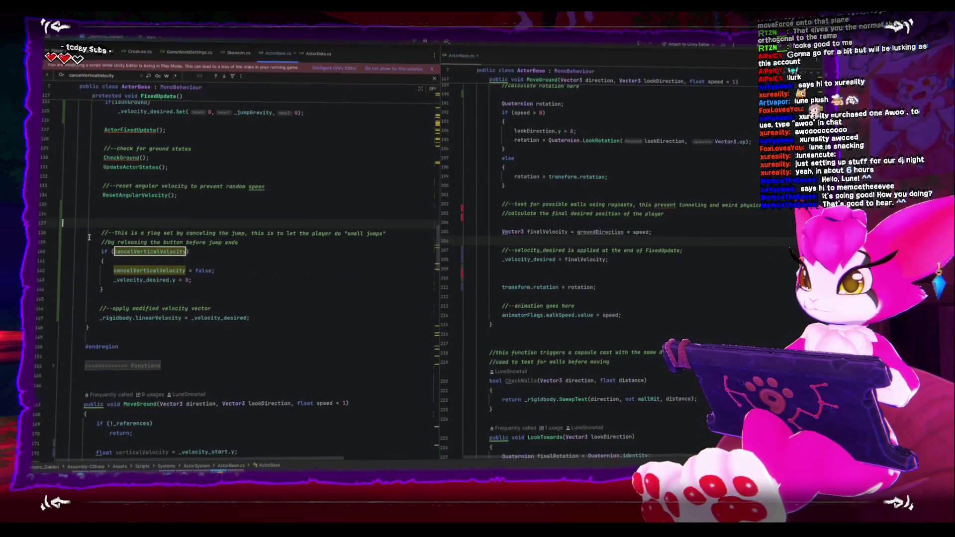
key(Down)
key(Down)
key(Down)
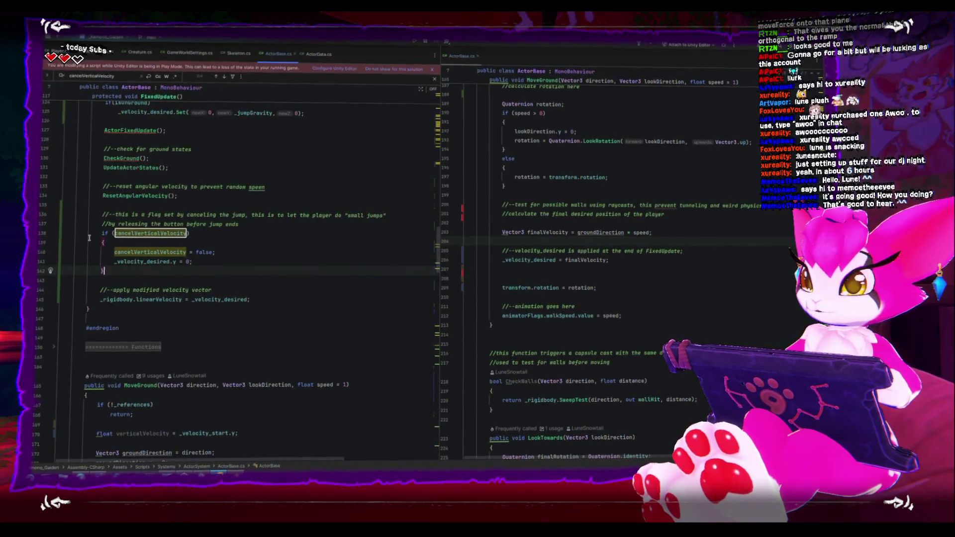
key(ctrl+v)
key(ctrl+alt+l)
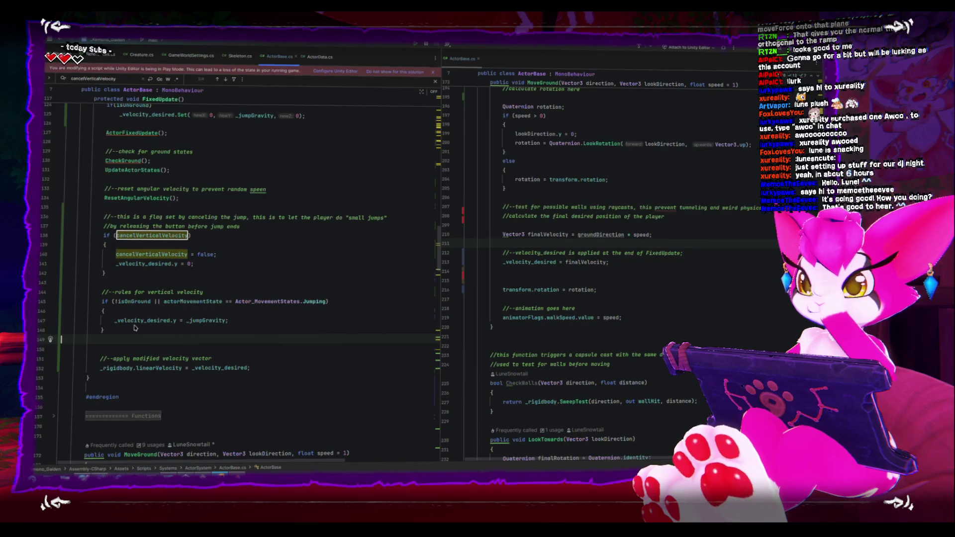
Move the block back above the cancelVerticalVelocity check and remove the extra blank lines
key(BackSpace)
key(BackSpace)
key(BackSpace)
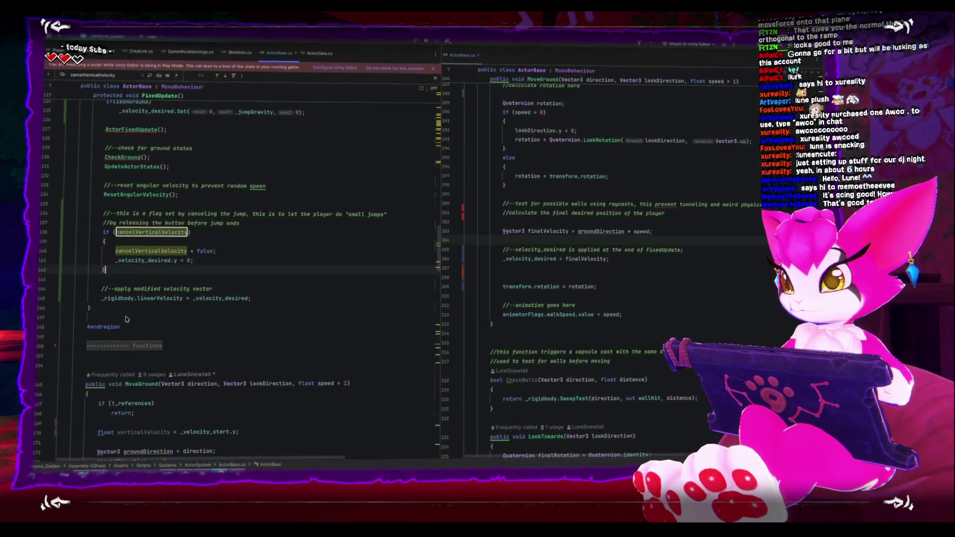
key(Up)
key(Up)
key(Up)
key(Return)
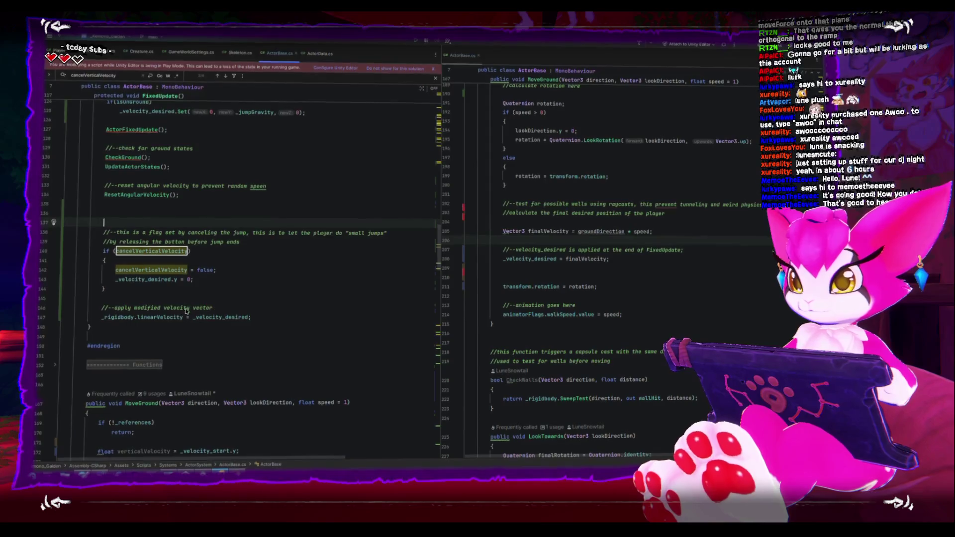
key(ctrl+v)
key(Up)
key(Up)
key(Up)
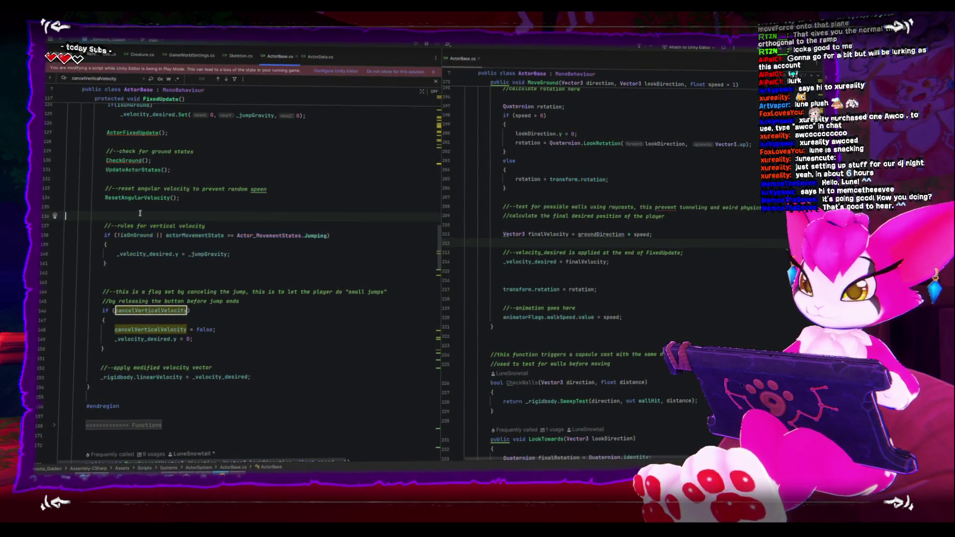
key(BackSpace)
key(Down)
key(Down)
key(Down)
key(Down)
key(BackSpace)
key(Down)
key(Down)
key(Down)
key(Down)
key(Down)
key(Down)
Open a new line below the jump-cancel block and start an if(sl statement
key(Return)
key(Return)
key(Up)
text(if(sl)
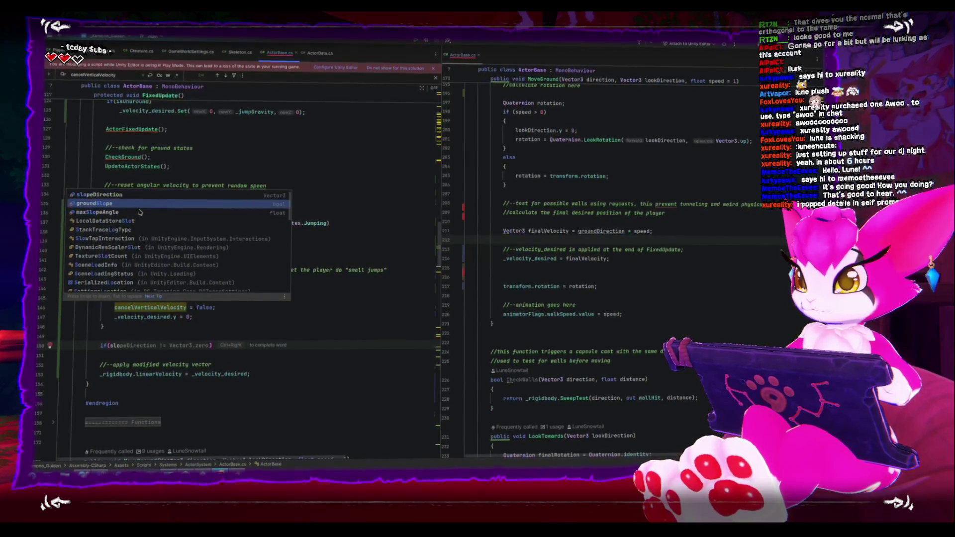
Write if (groundSlope) { _velocity_desired += slopeDirection * Physics.gravity.y; } in FixedUpdate
click(139, 207)
text())
key(Return)
text({)
key(Return)
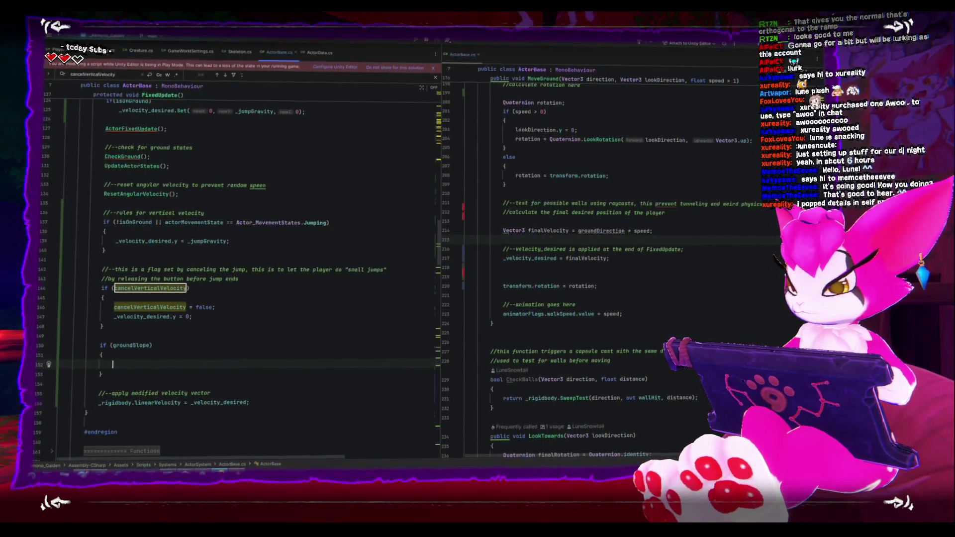
text(_vel)
key(Return)
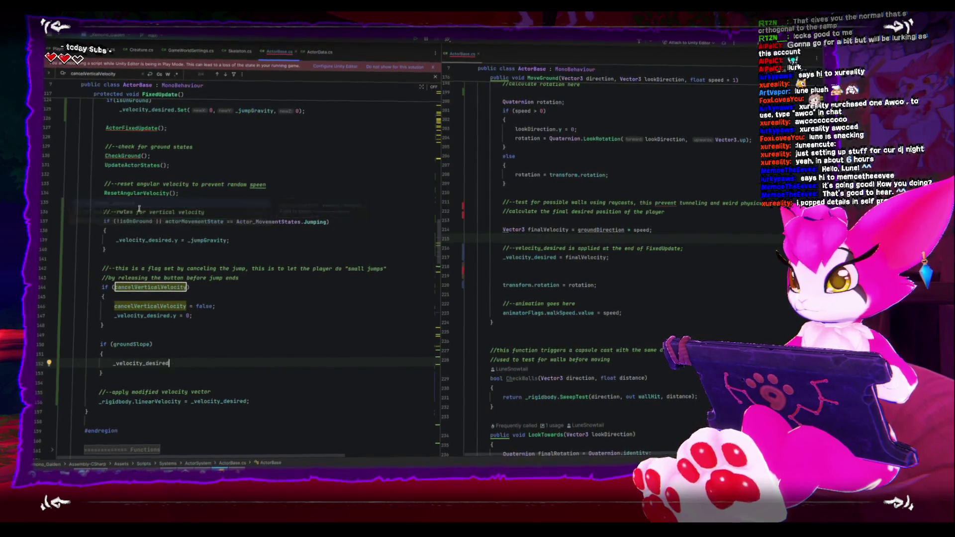
text( += S)
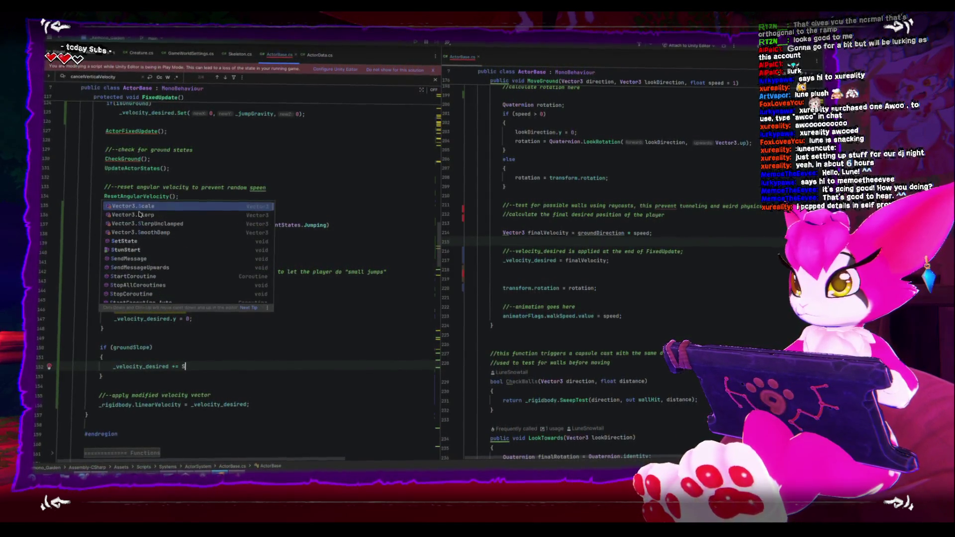
text(slopeDirection *)
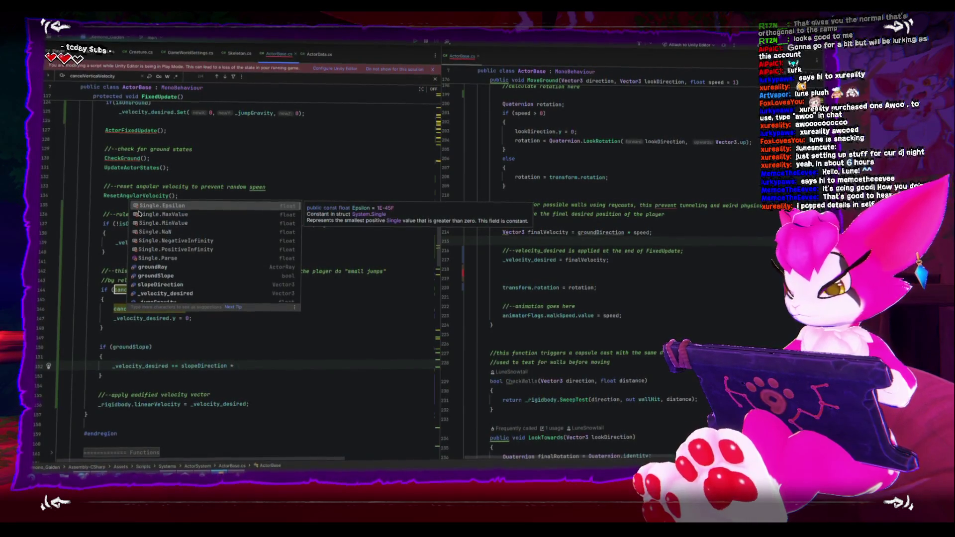
text(V)
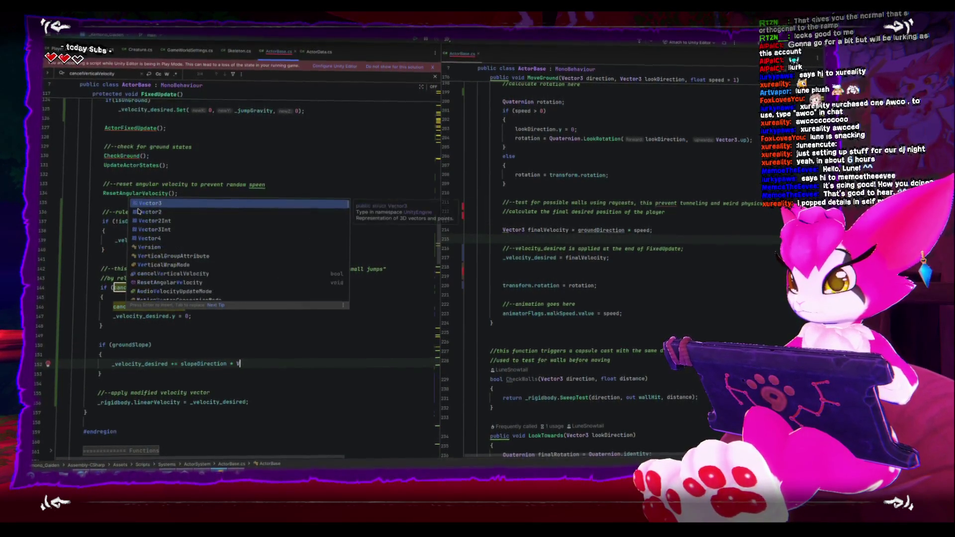
key(BackSpace)
text(Physi)
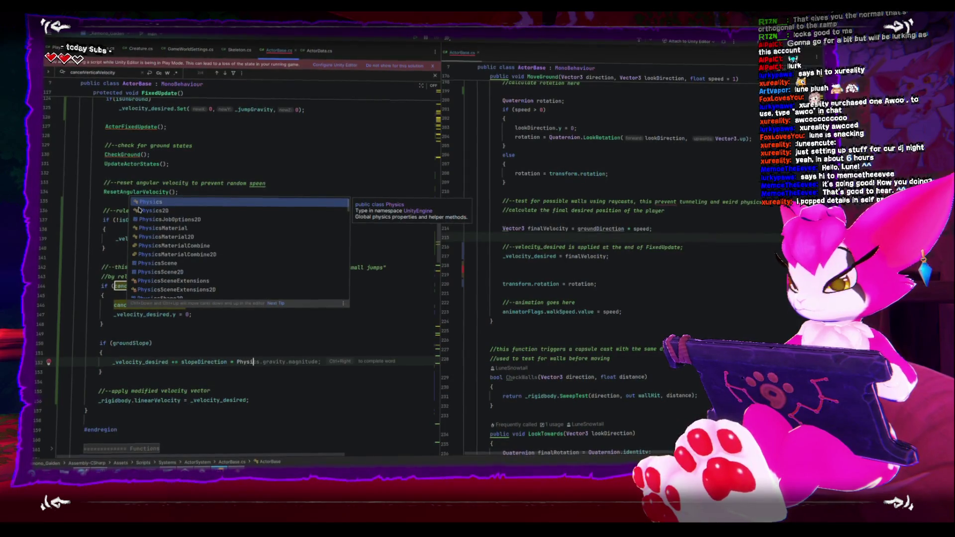
text(cs.)
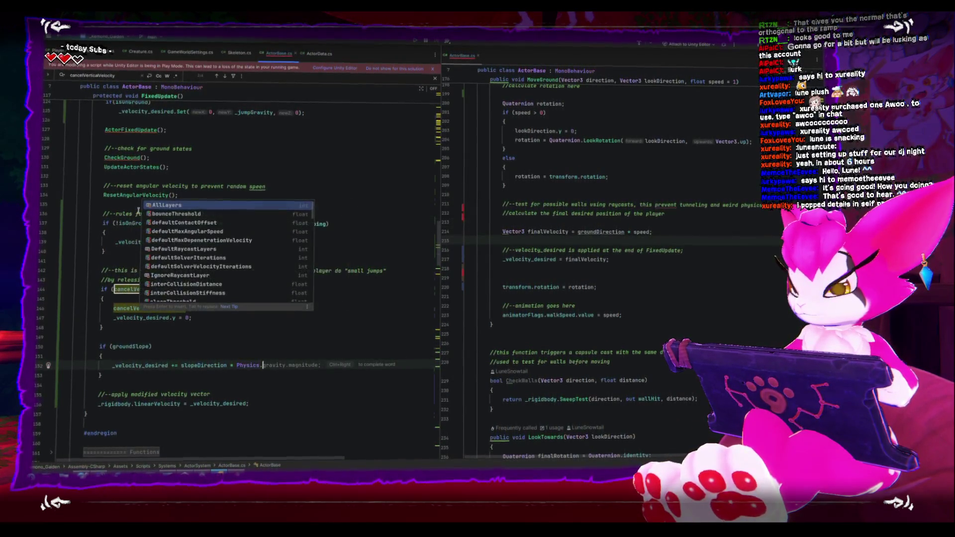
text(gra)
key(Return)
text(.y;)
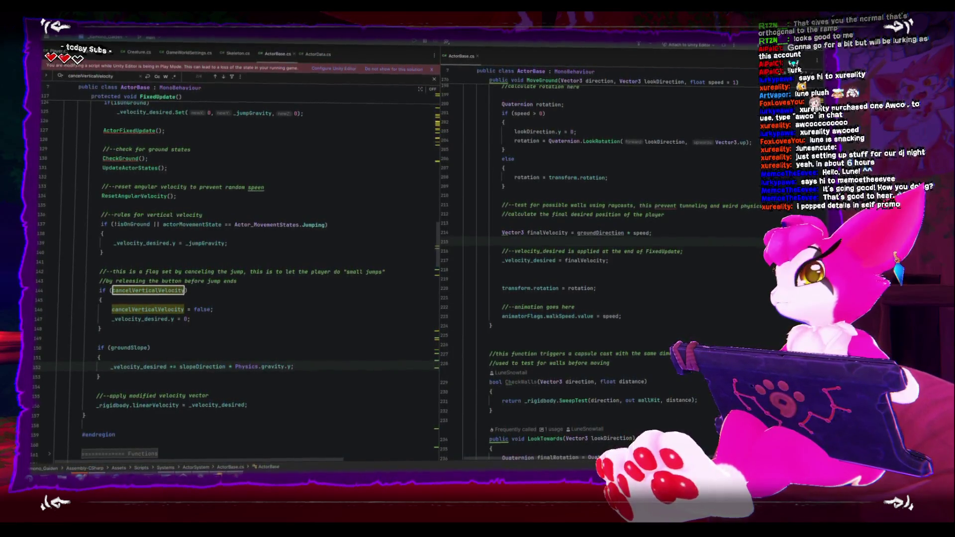
key(alt+Tab)
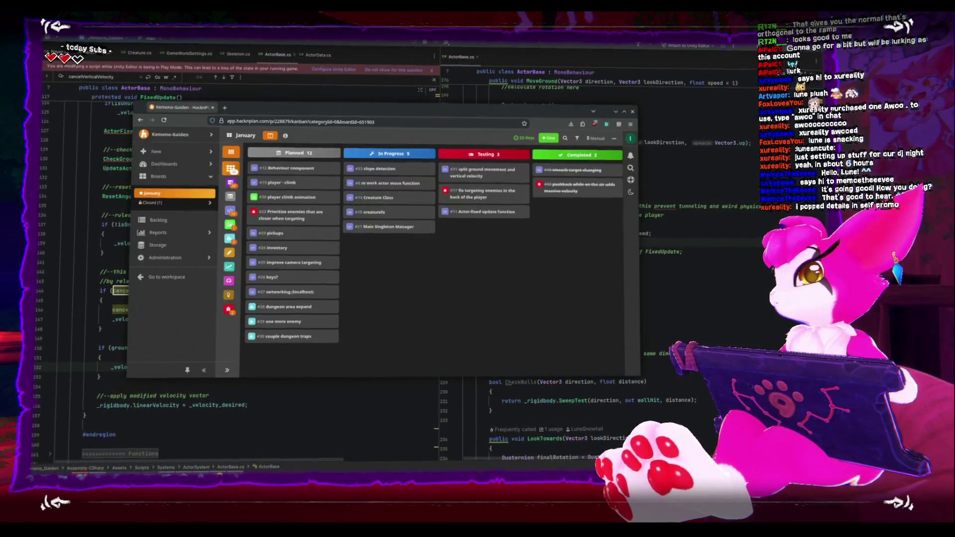
Glance at the DJ schedule image, close its tab, and put the browser away
key(alt+Tab)
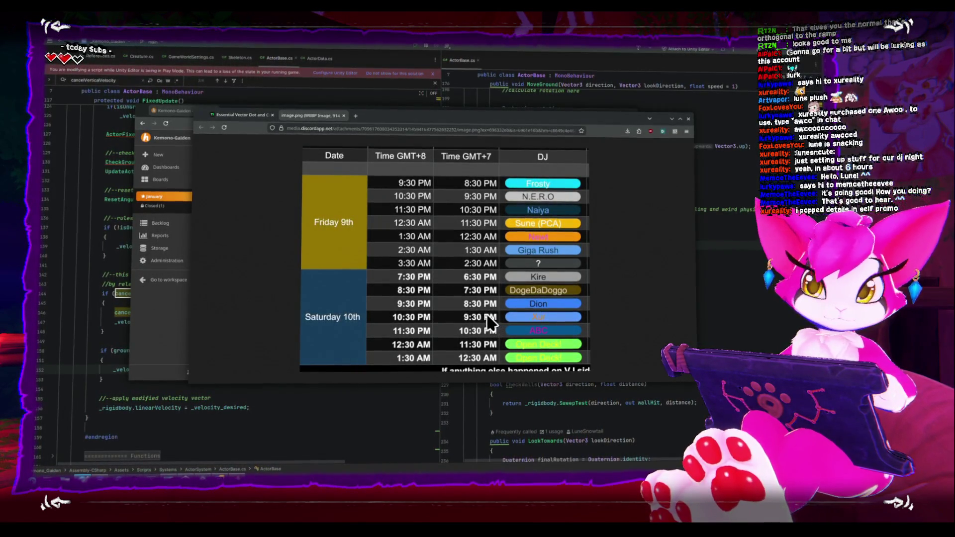
key(ctrl+w)
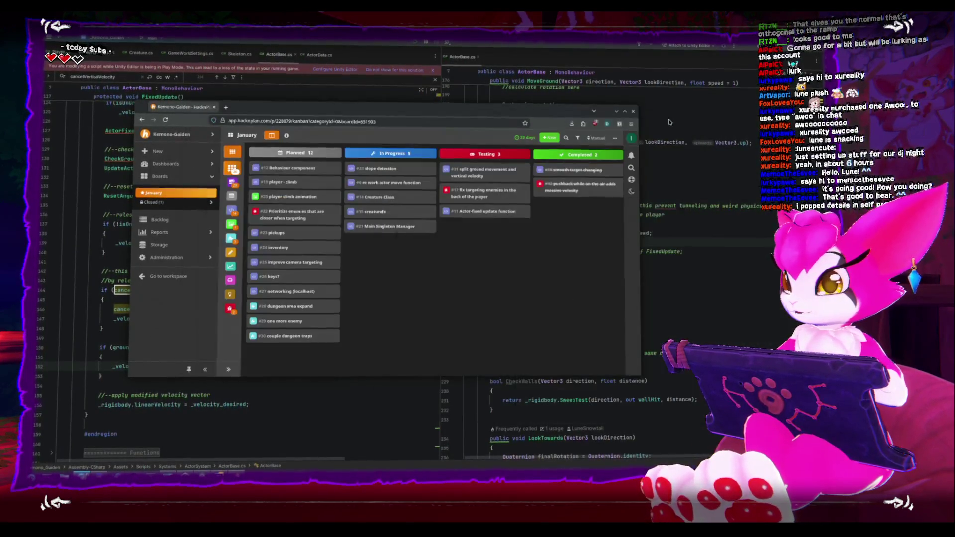
click(673, 117)
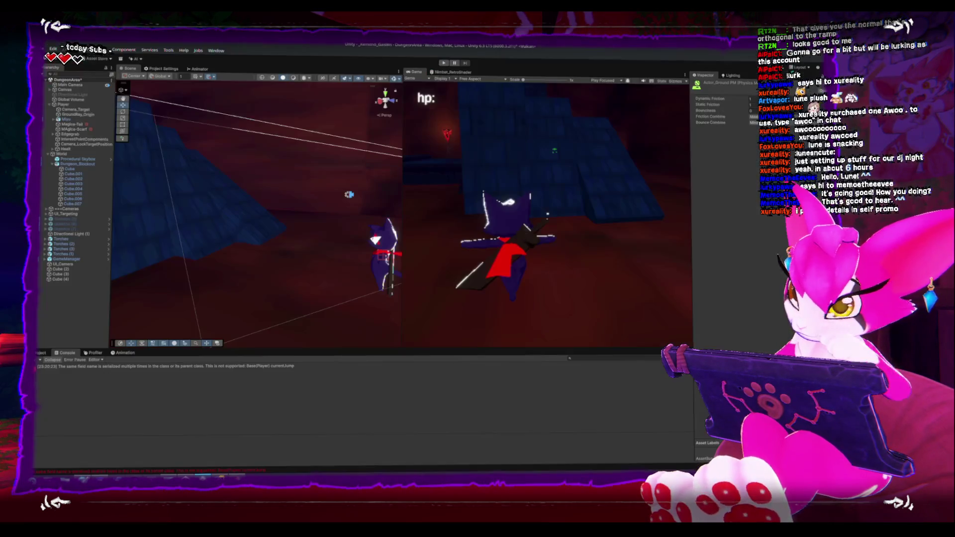
Walk the character across the ramps, exit via the Game Menu, and refocus FixedUpdate
key(alt+Tab)
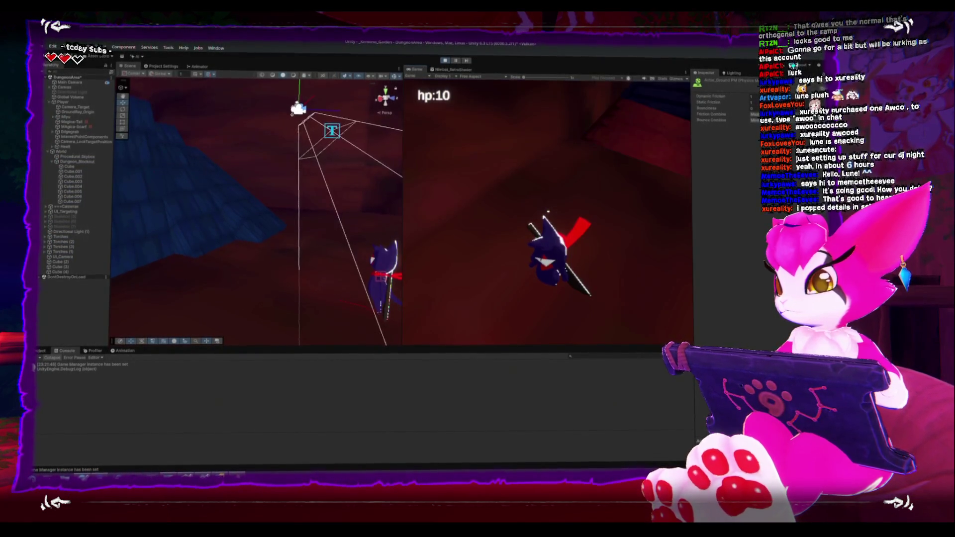
key(w)
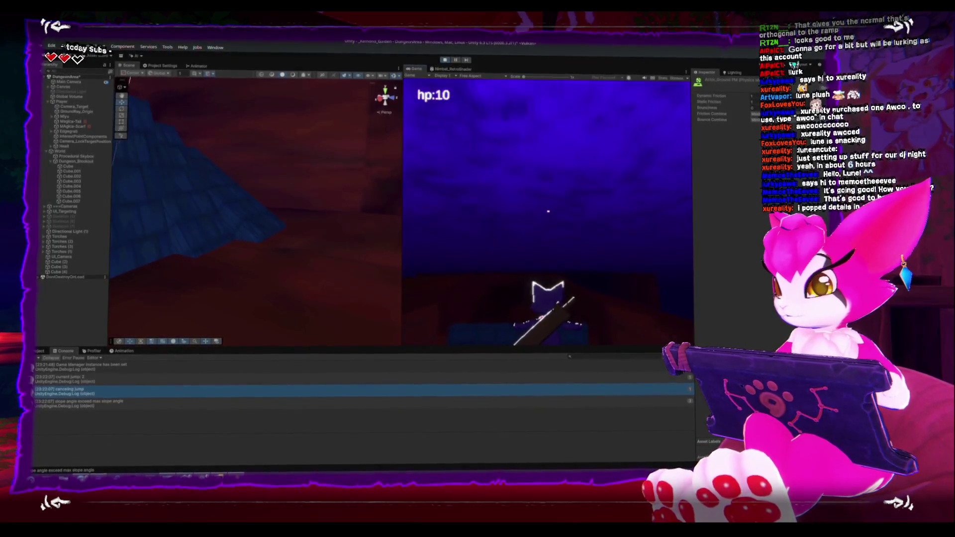
key(Escape)
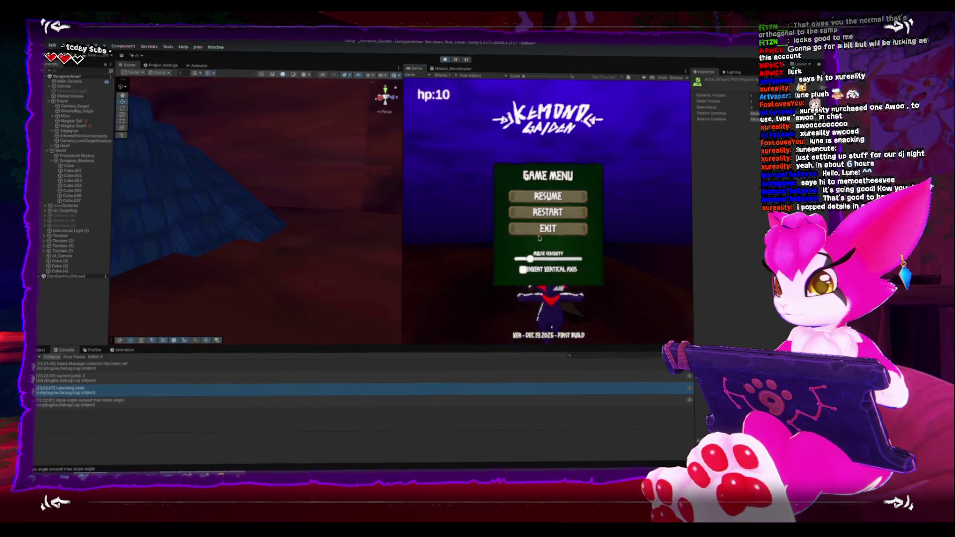
click(538, 232)
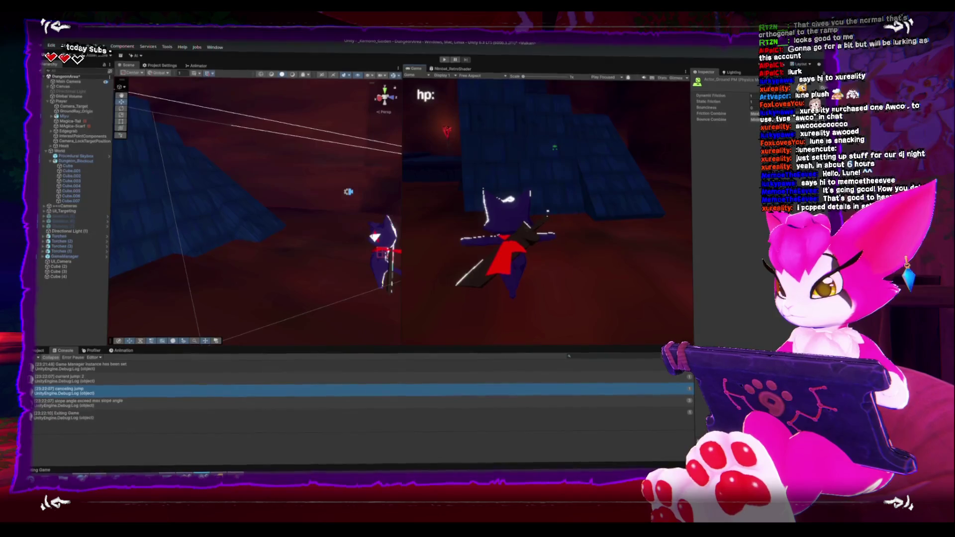
key(alt+Tab)
click(248, 337)
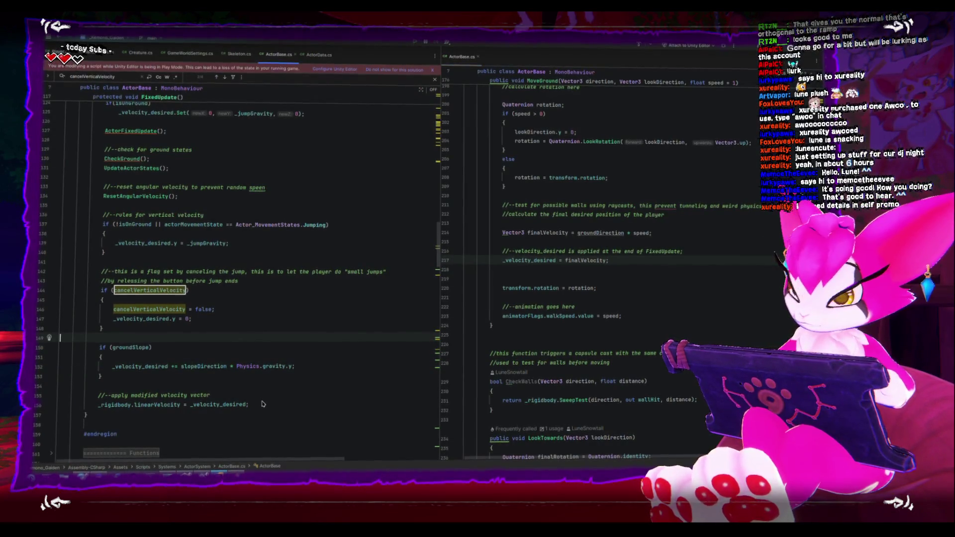
click(175, 368)
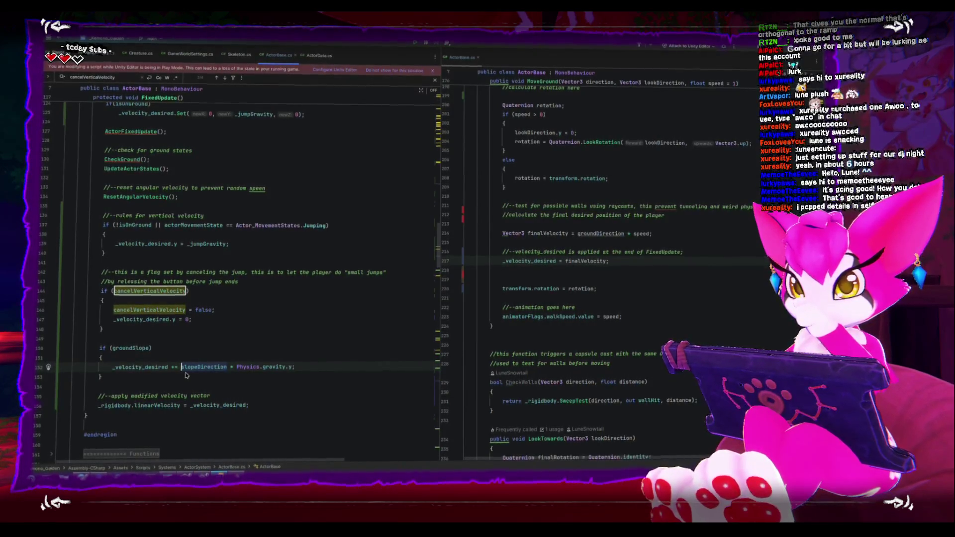
scroll(199, 381, down, 2)
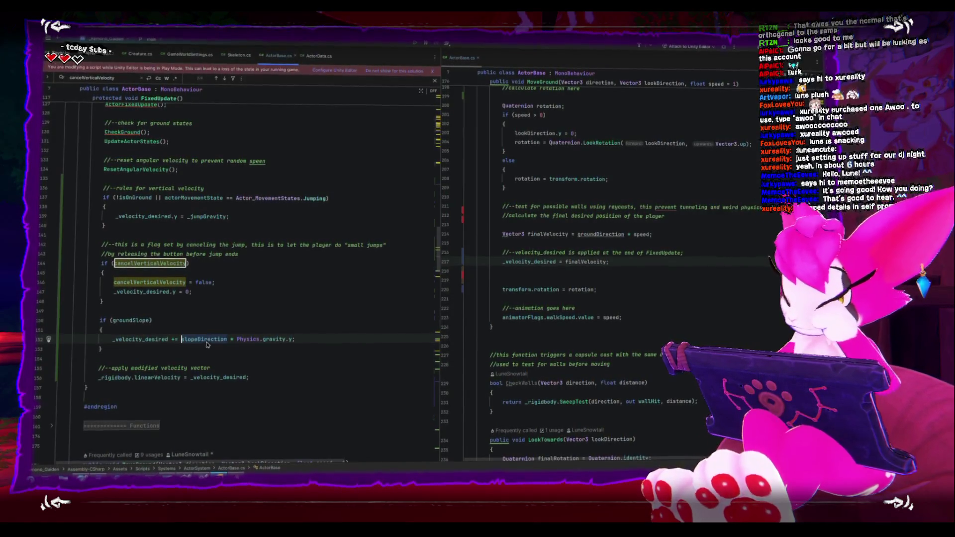
scroll(585, 376, down, 9)
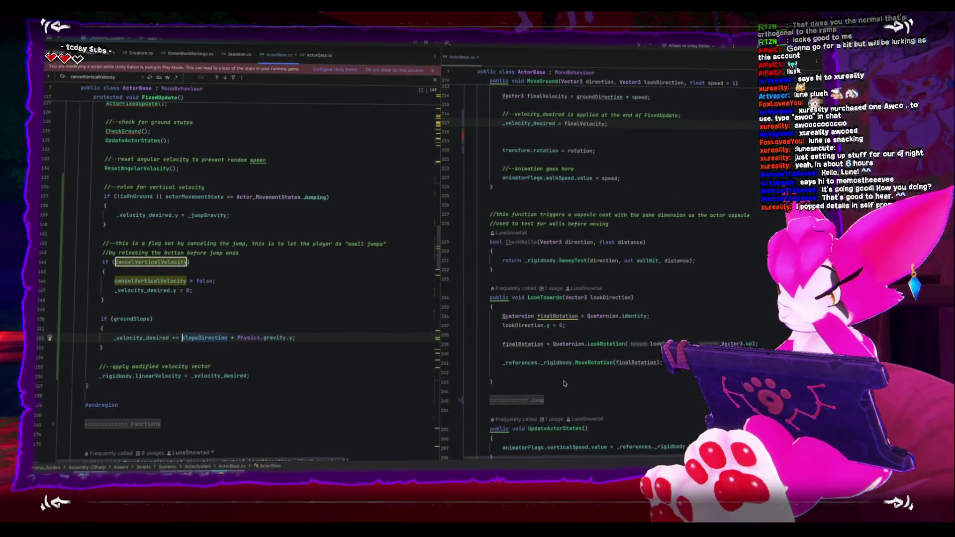
scroll(568, 379, down, 2)
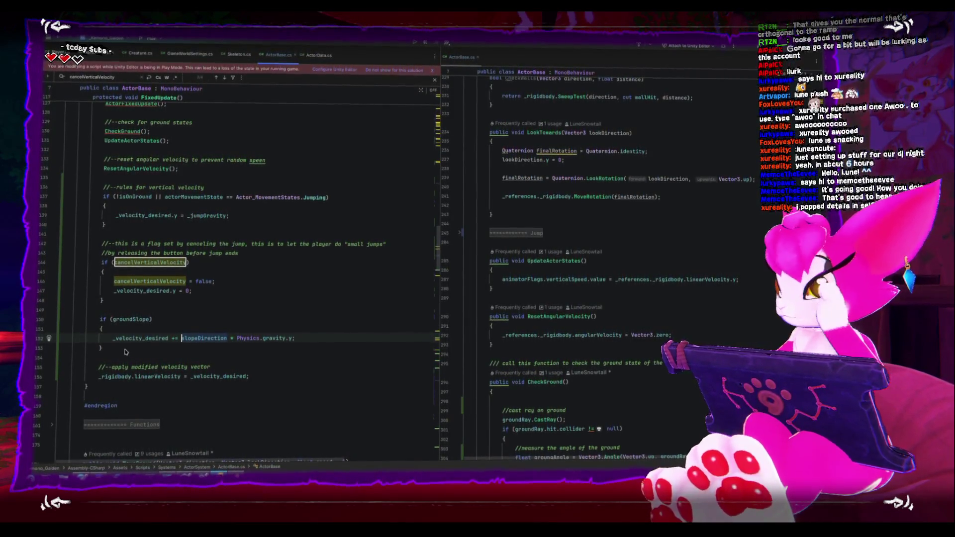
Append * Time.fixedDeltaTime to the slope velocity statement on line 152
scroll(150, 348, up, 2)
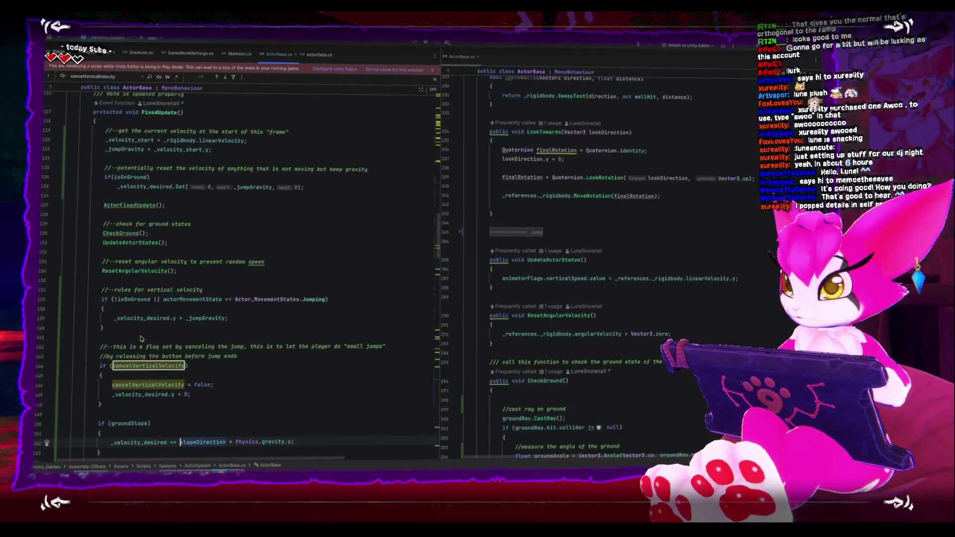
scroll(235, 358, down, 1)
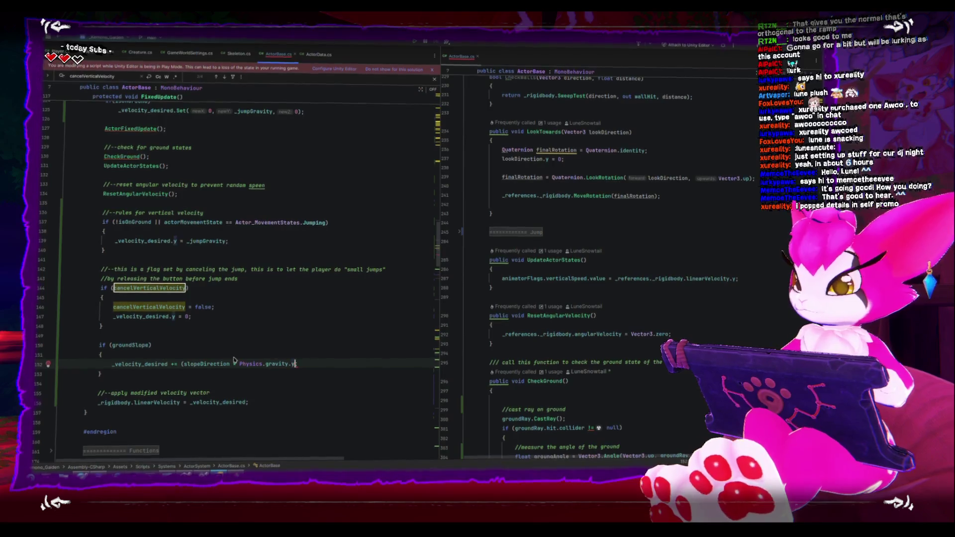
text(*)
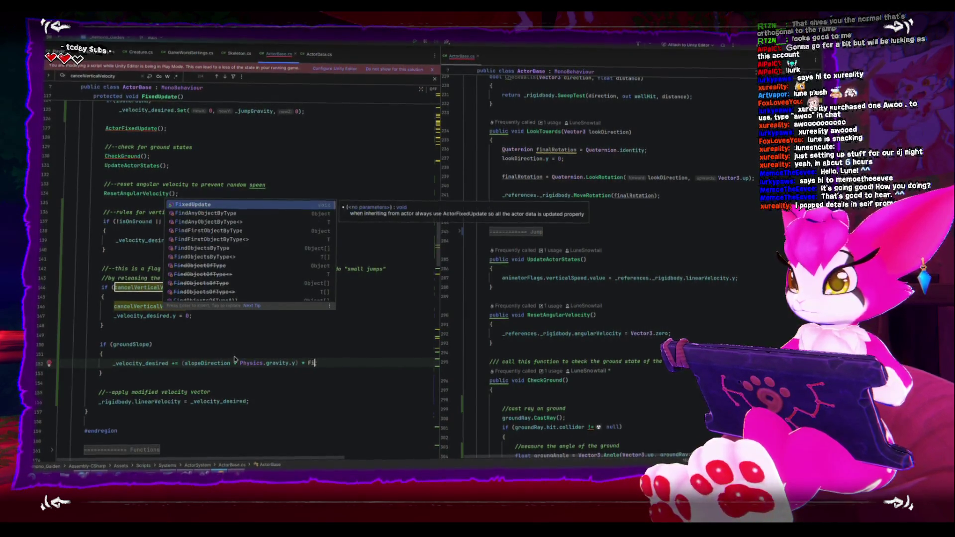
key(Return)
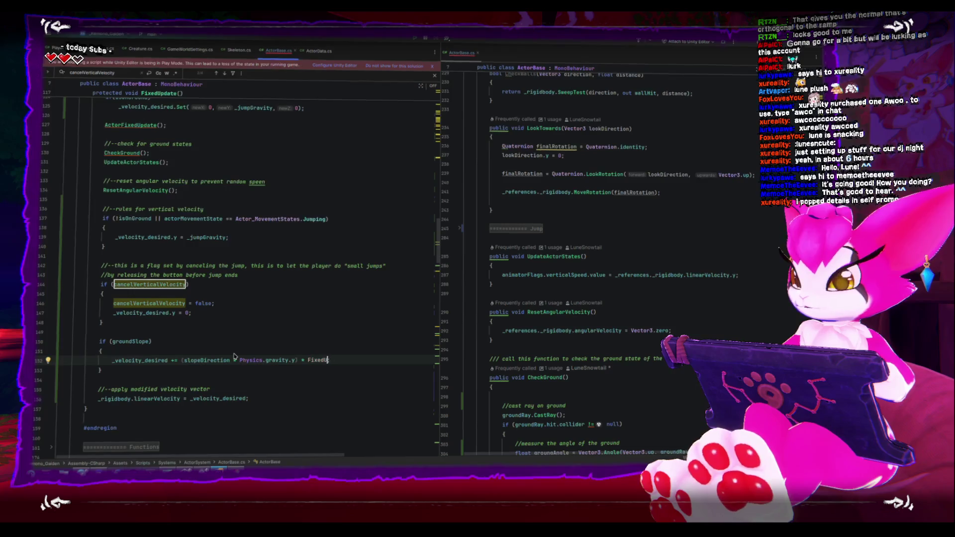
key(BackSpace)
key(BackSpace)
key(BackSpace)
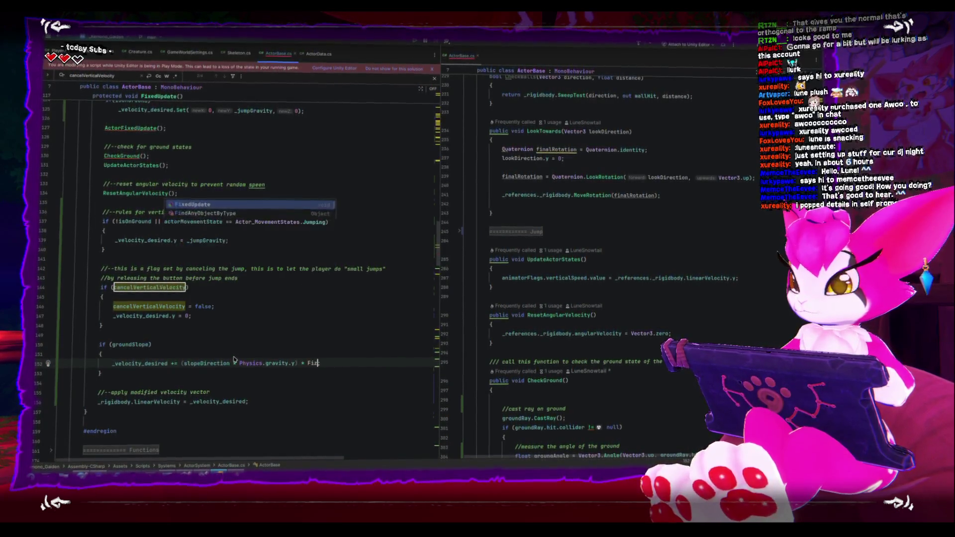
text(ime.fixed)
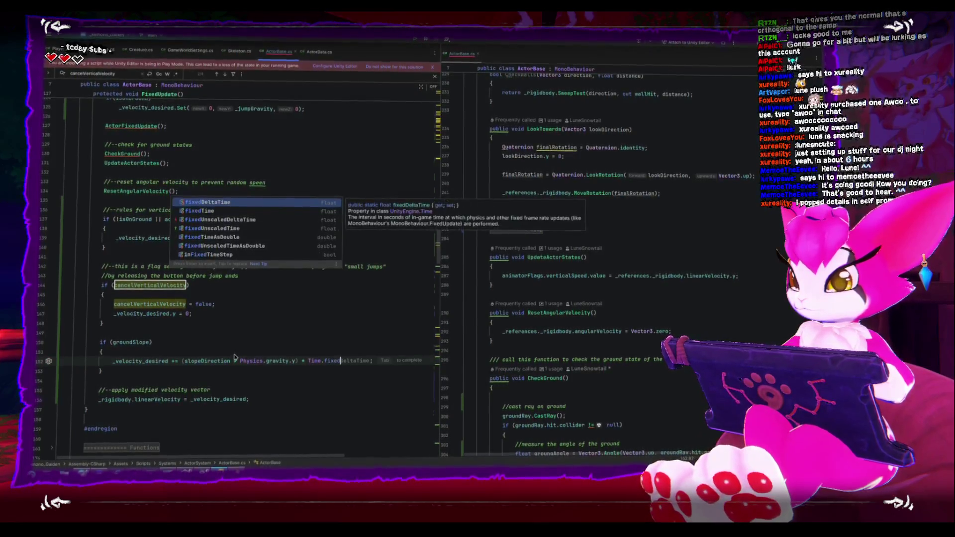
key(Return)
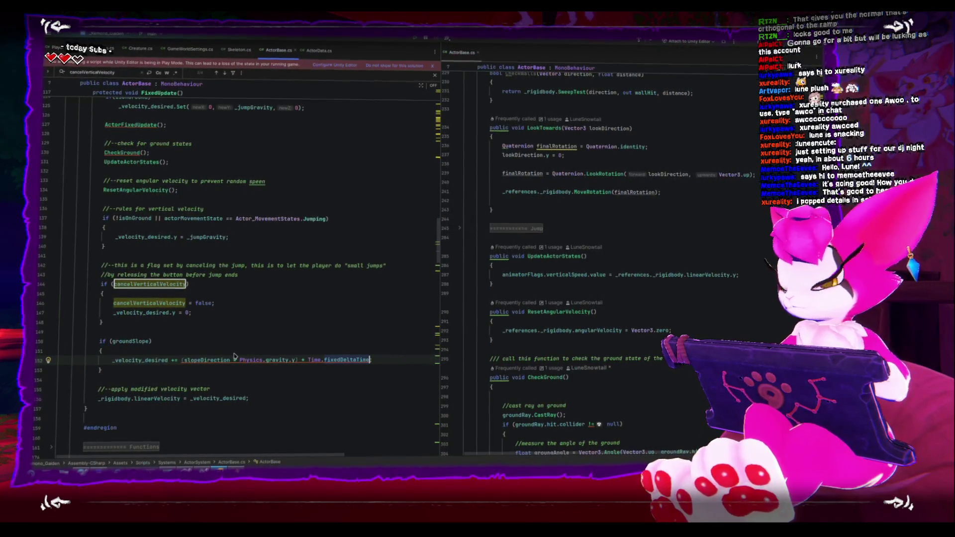
text(;)
key(Up)
key(Up)
key(Up)
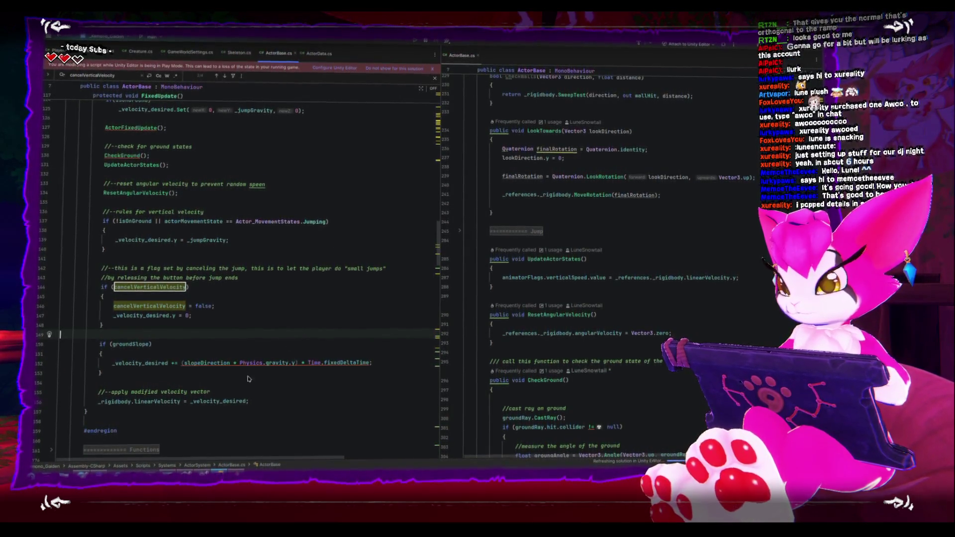
Wrap Physics.gravity.y * Time.fixedDeltaTime in parentheses, fixing stray parentheses and the semicolon
click(336, 393)
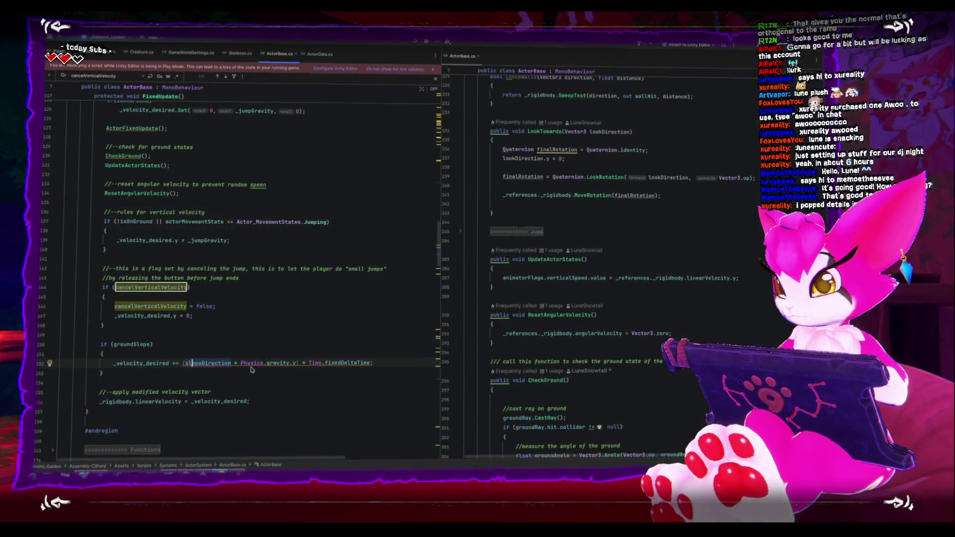
click(296, 362)
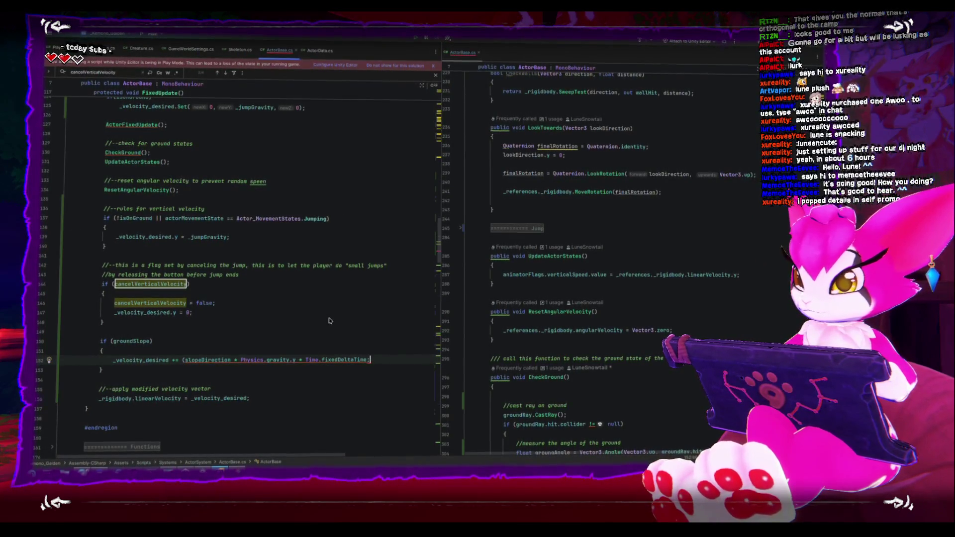
text())
key(BackSpace)
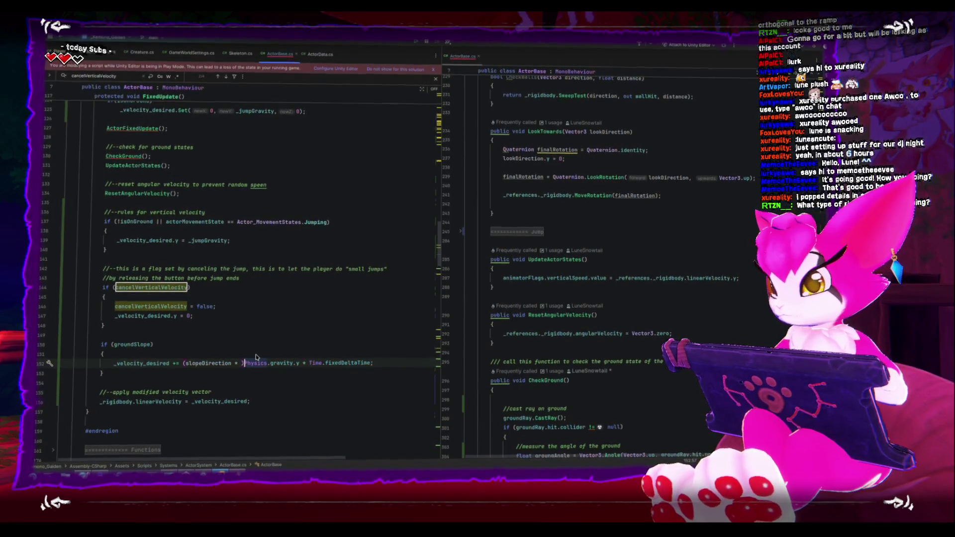
key(End)
key(BackSpace)
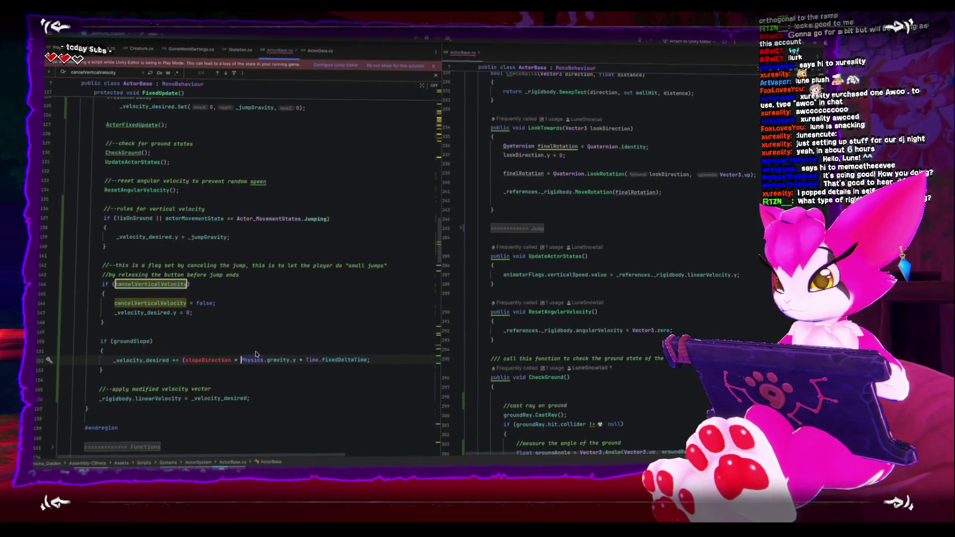
key(End)
key(BackSpace)
text())
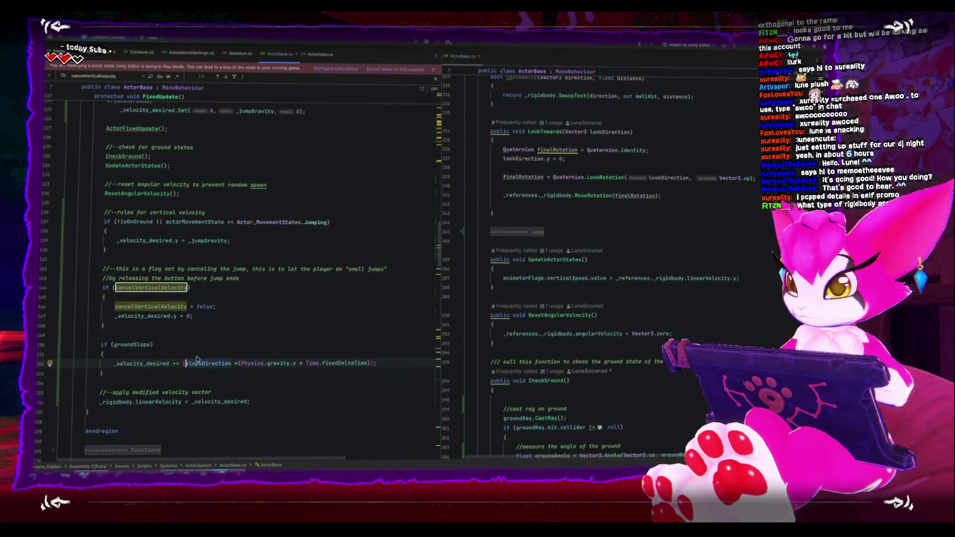
key(BackSpace)
key(End)
key(BackSpace)
key(BackSpace)
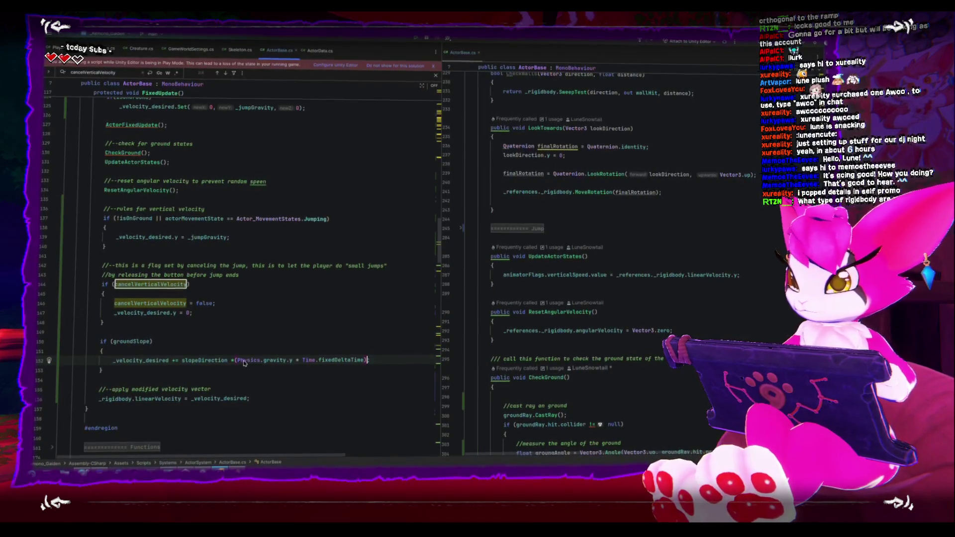
text(;)
click(237, 361)
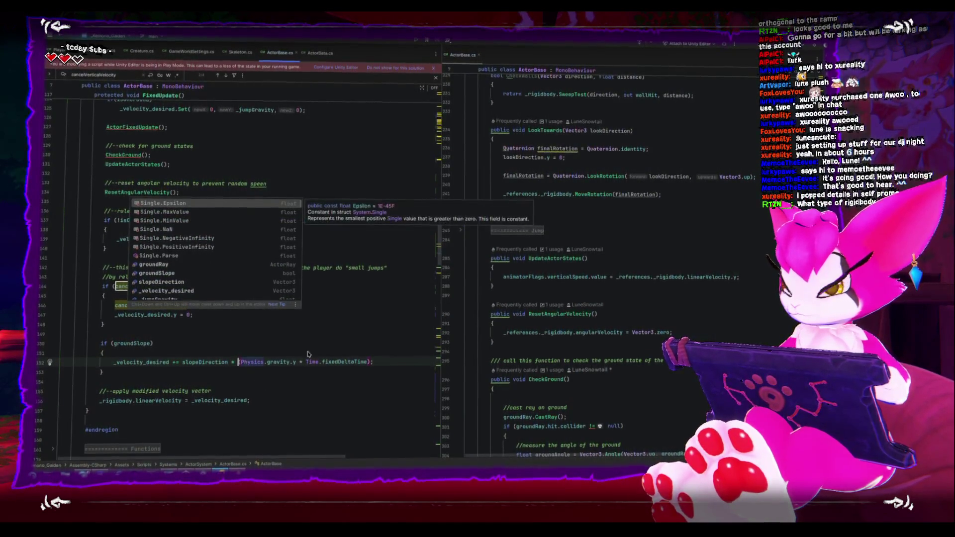
key(alt+Tab)
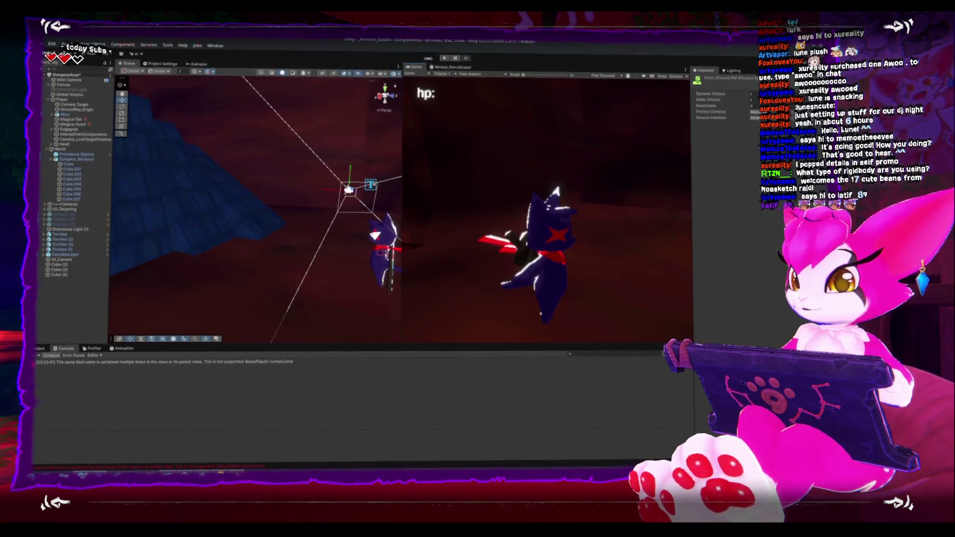
Run the game with the updated slope code, then bring up the DJ schedule browser
click(445, 57)
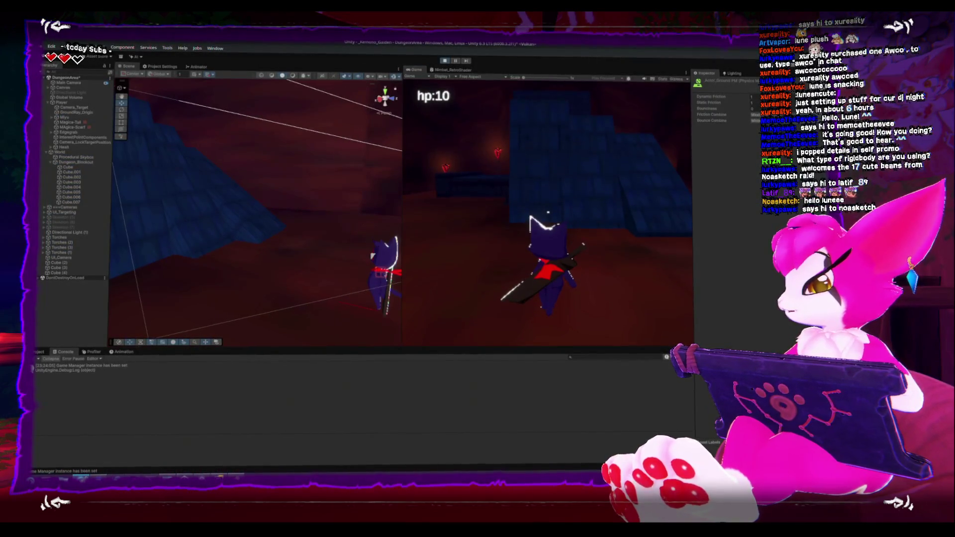
key(alt+Tab)
key(alt+Tab)
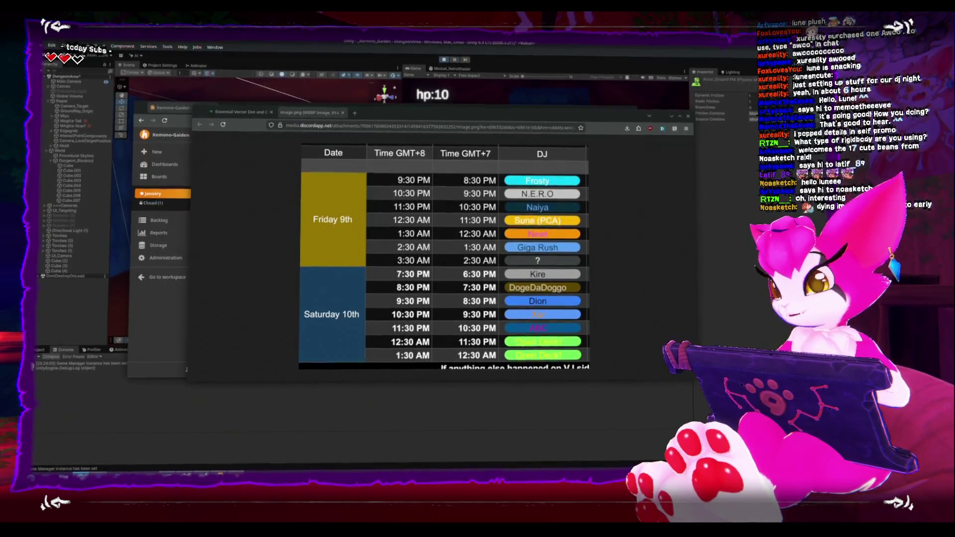
Close the image.png schedule tab, landing on the vector dot-product article, then return to Unity
click(342, 112)
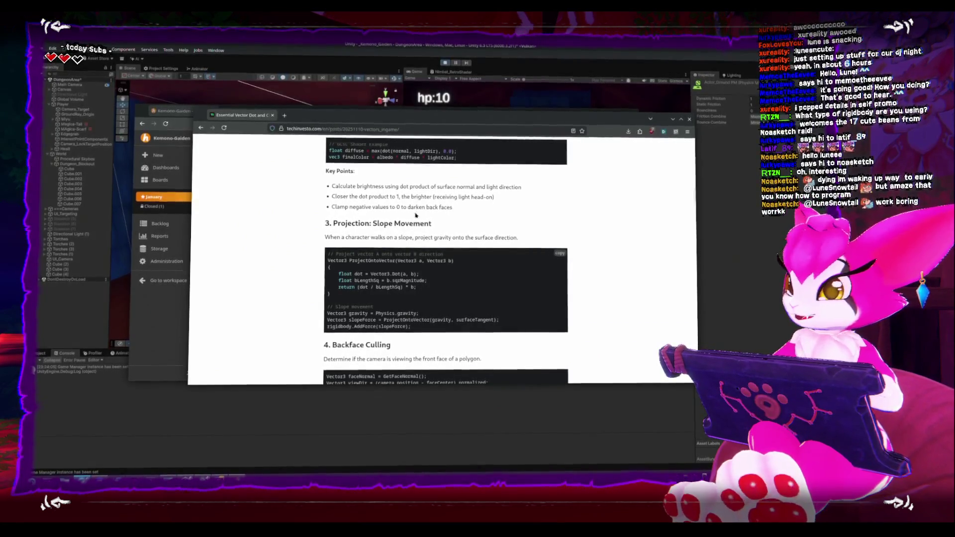
key(alt+Tab)
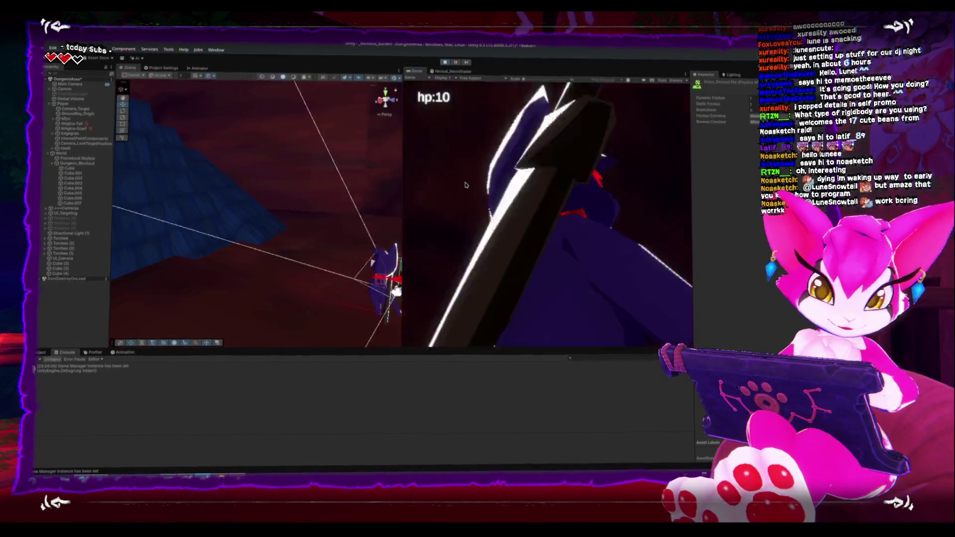
Jump around the ramps in the running game, then quit it via the pause menu's Exit
click(465, 184)
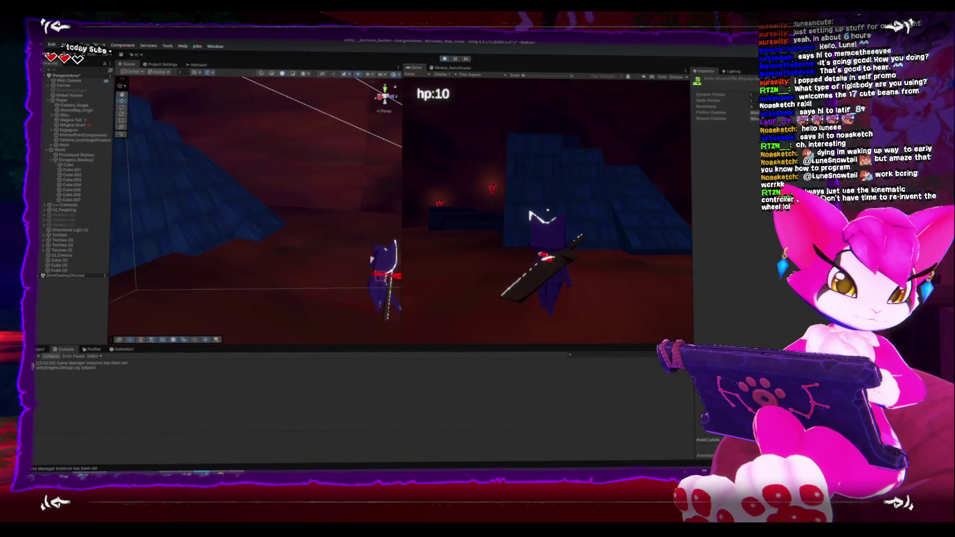
key(space)
key(space)
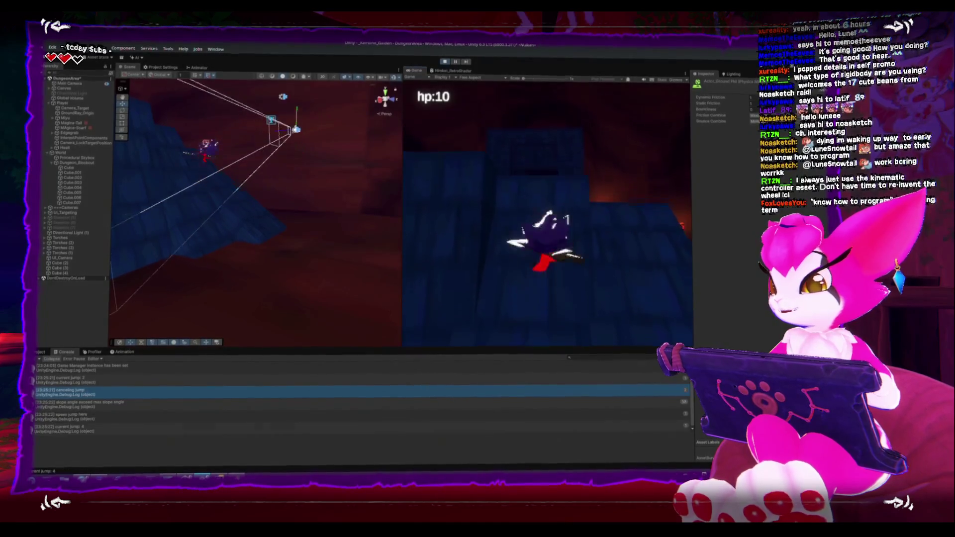
key(Escape)
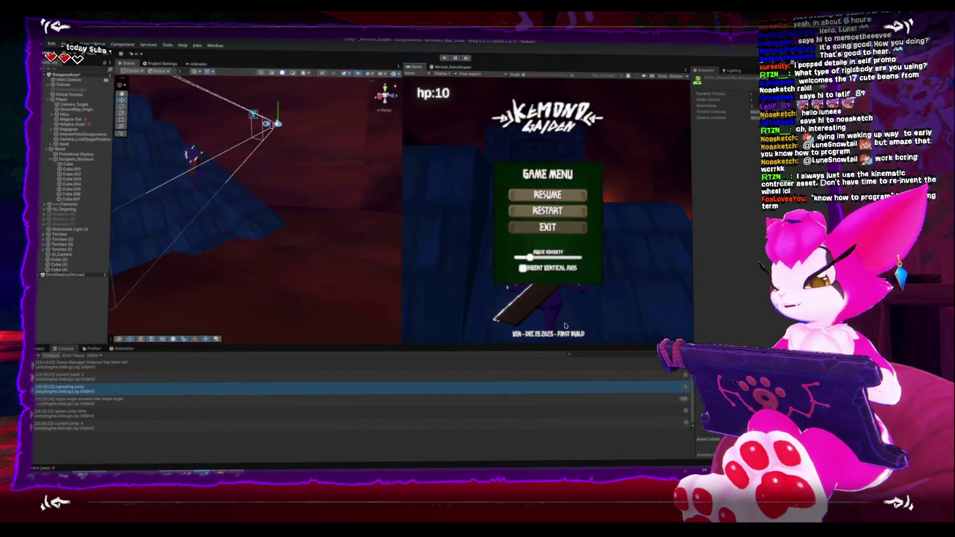
click(555, 228)
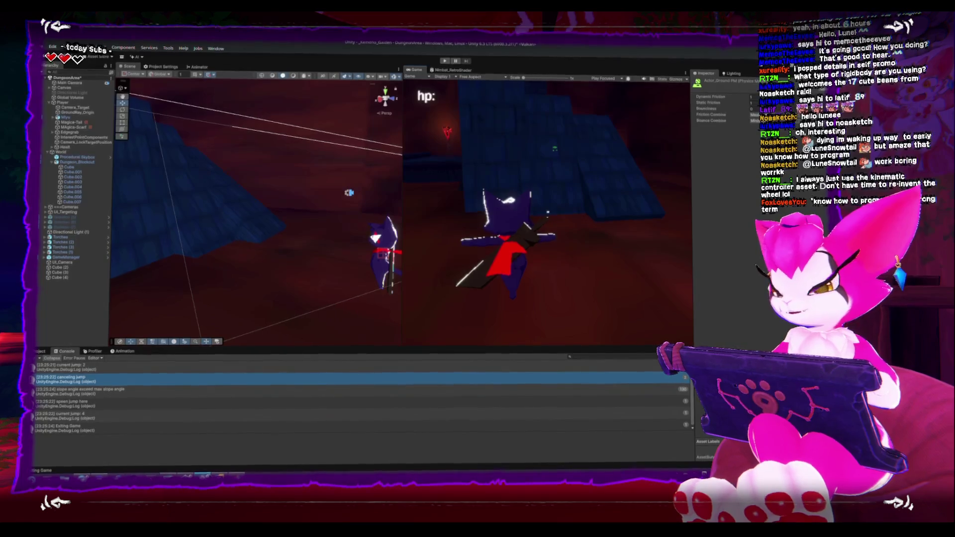
key(alt+Tab)
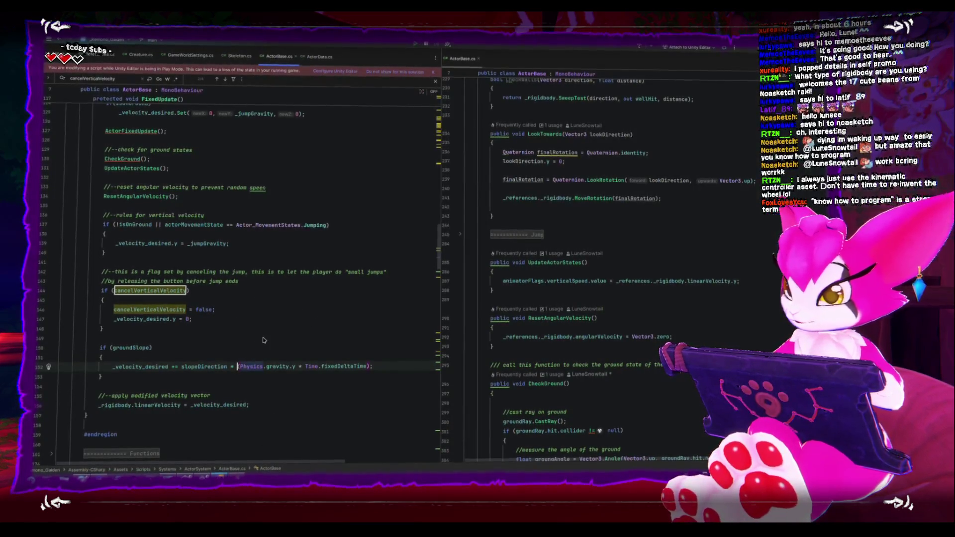
Change line 152 to add slopeDirection * Physics.gravity.y without Time.fixedDeltaTime, then restart Play
key(Delete)
key(End)
key(BackSpace)
key(BackSpace)
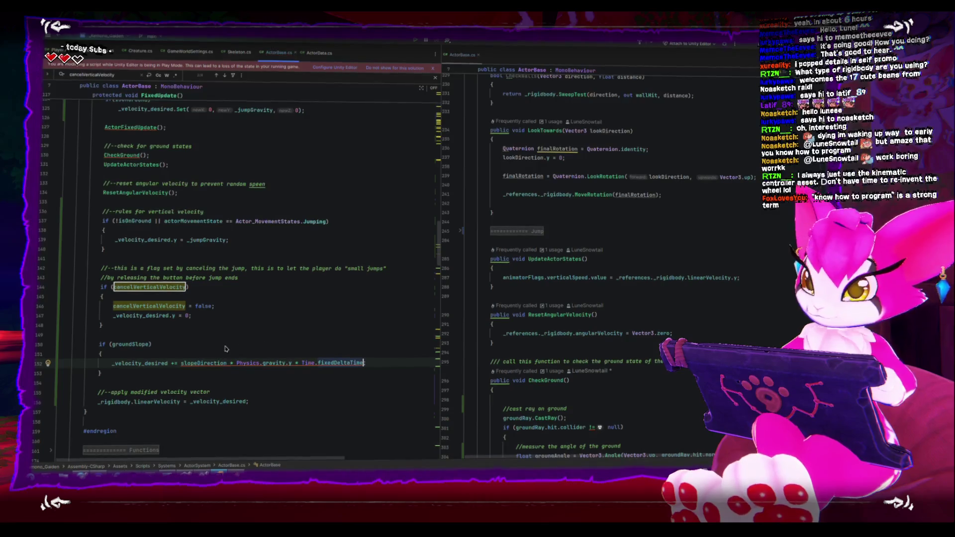
drag(294, 363, 370, 360)
key(BackSpace)
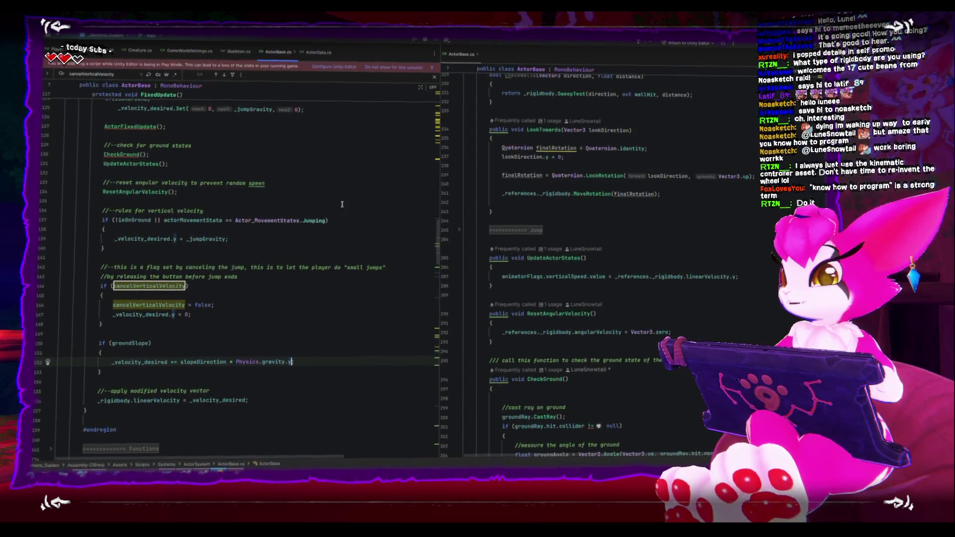
key(alt+Tab)
click(444, 58)
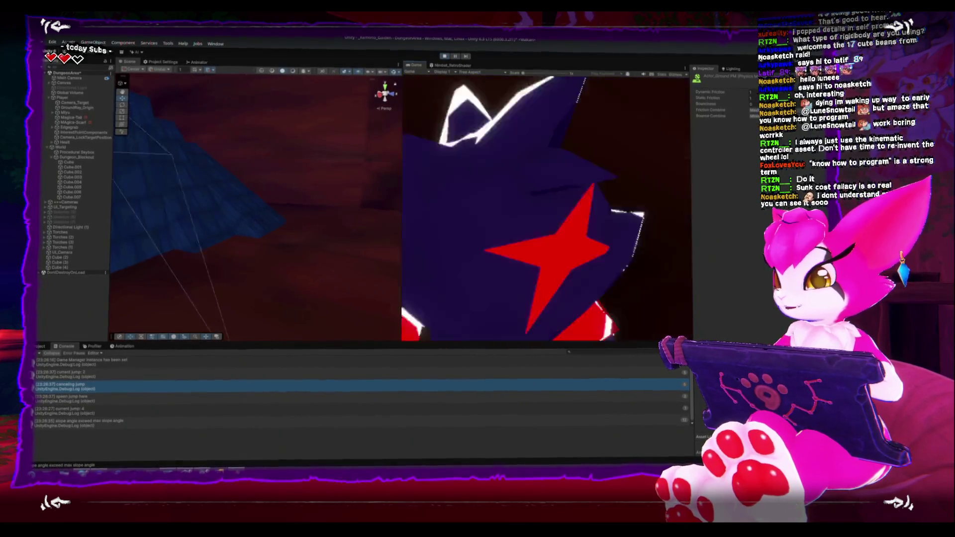
After testing the ramps, quit through the Game Menu's Exit and select ramp Cube (3)
key(Escape)
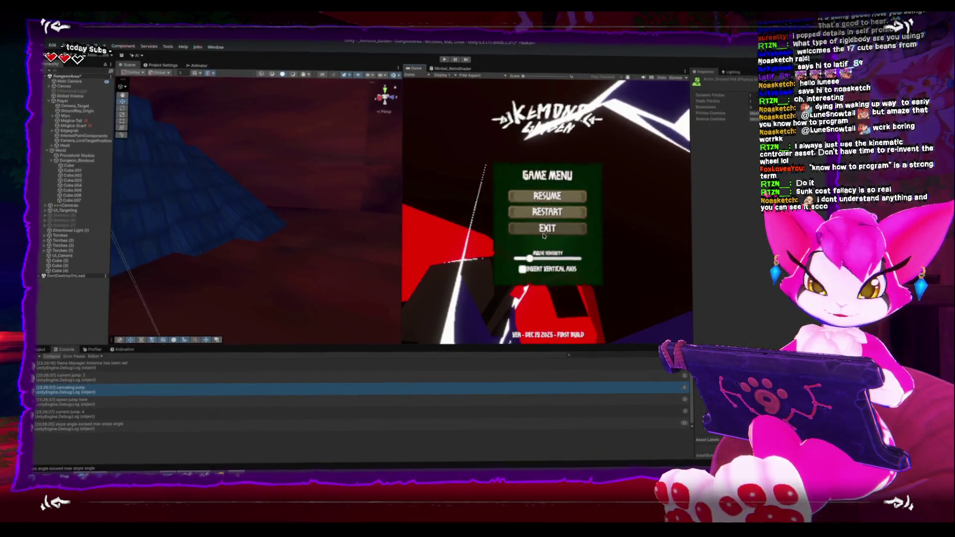
click(548, 227)
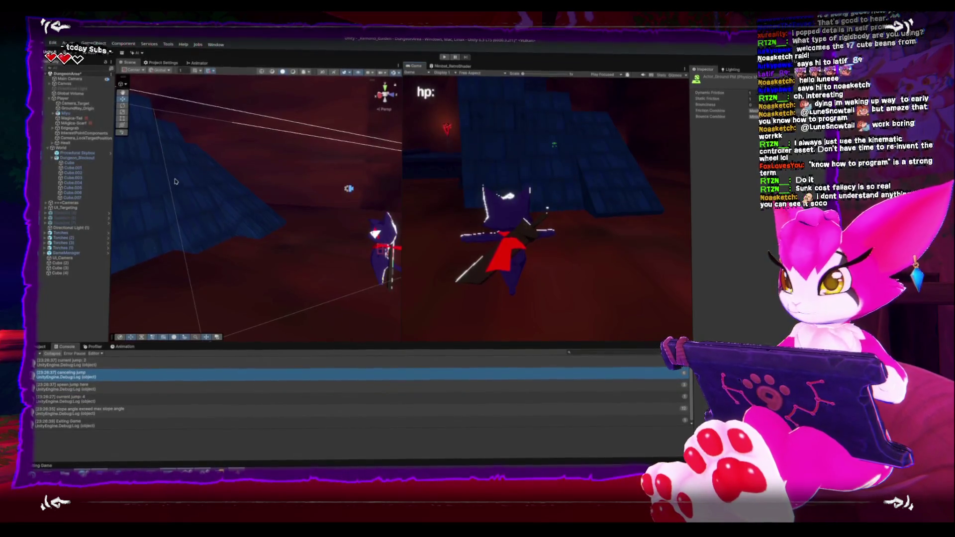
click(230, 239)
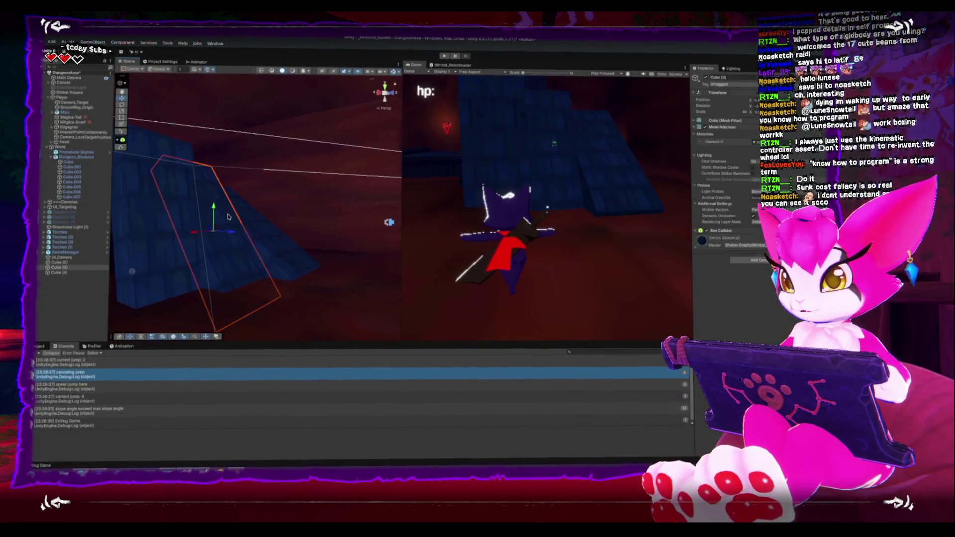
Rotate Cube (3) to a new tilt and nudge Cube (4) slightly lower
drag(231, 239, 231, 227)
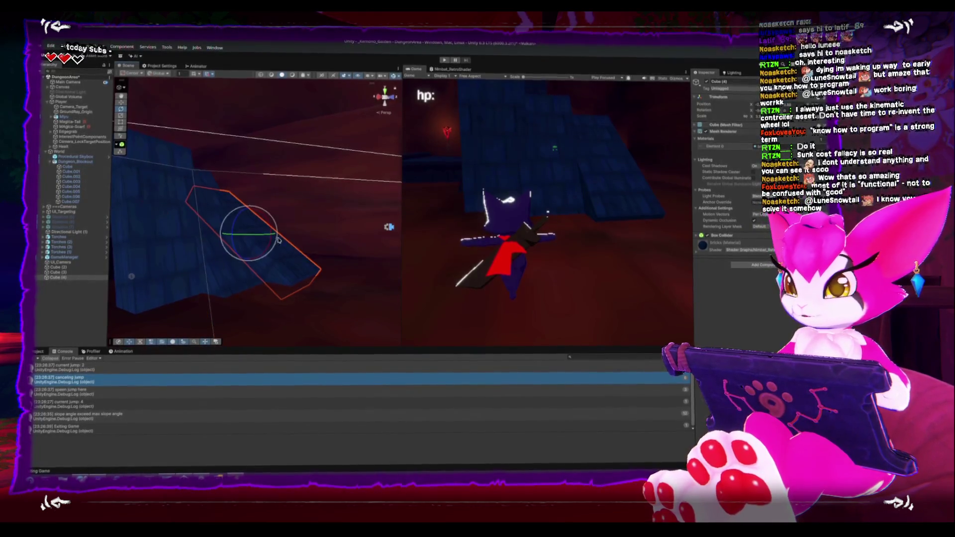
click(298, 234)
drag(274, 207, 275, 215)
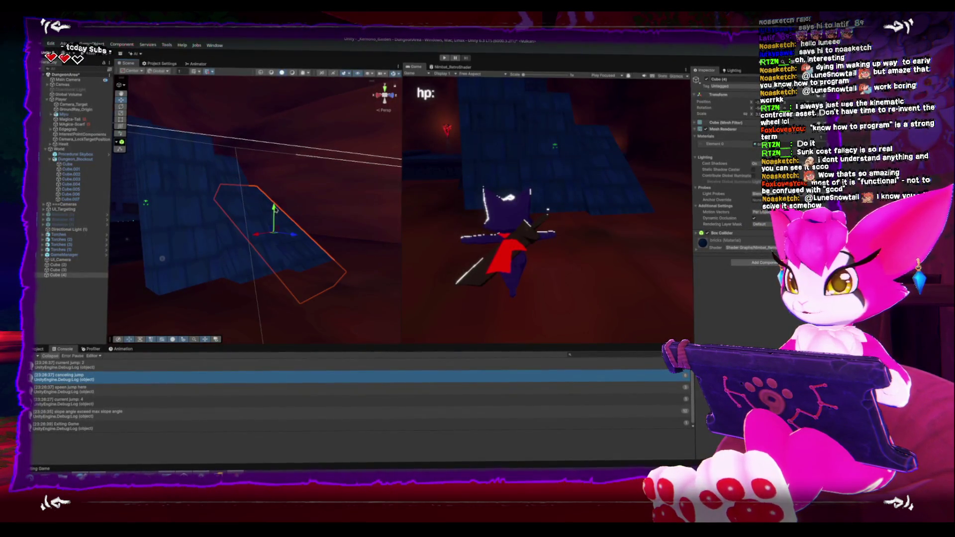
click(324, 255)
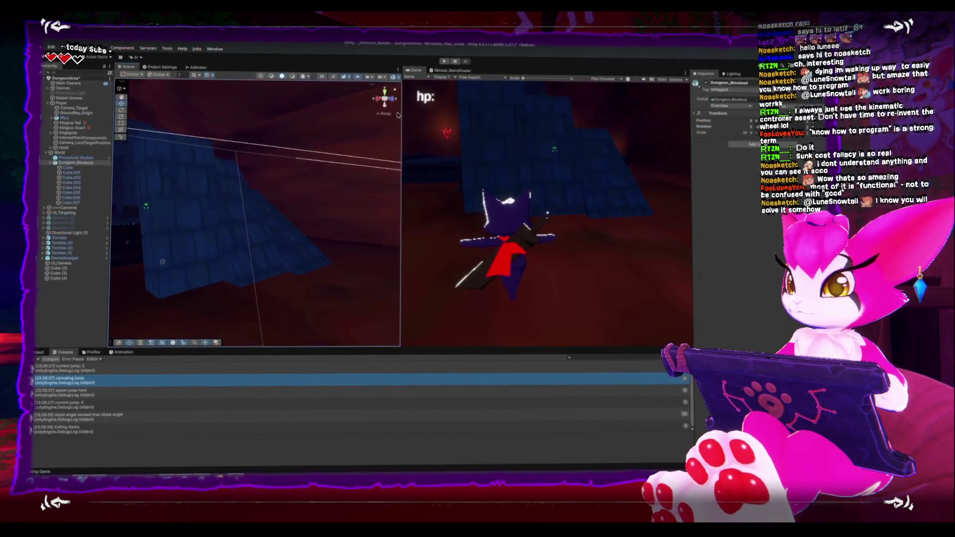
Frame Cube (2) and orbit to view the ramp walls from the front
click(324, 254)
key(f)
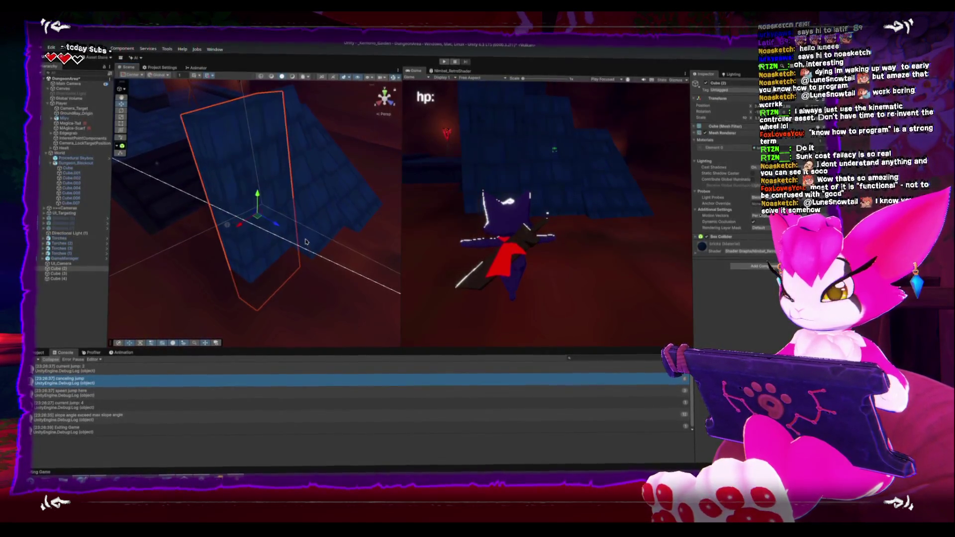
click(221, 255)
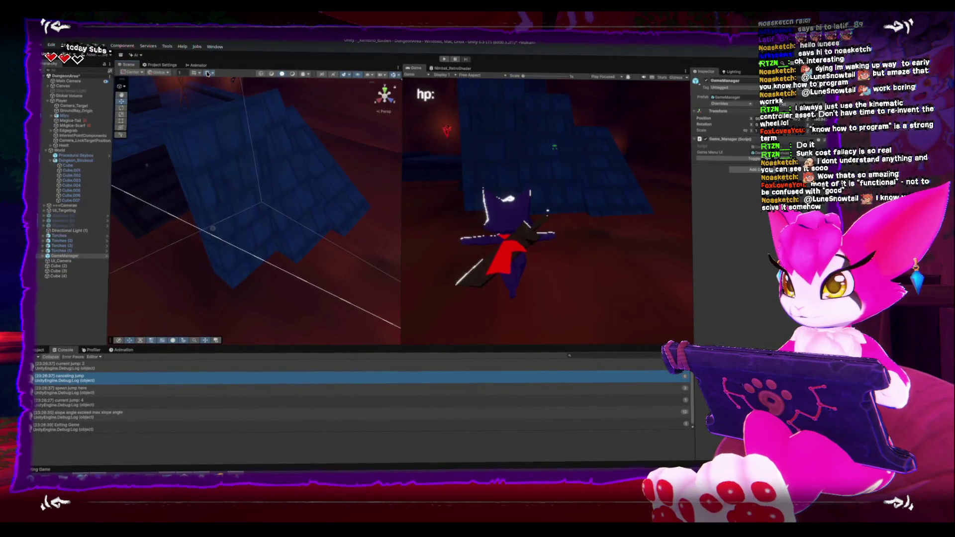
click(199, 234)
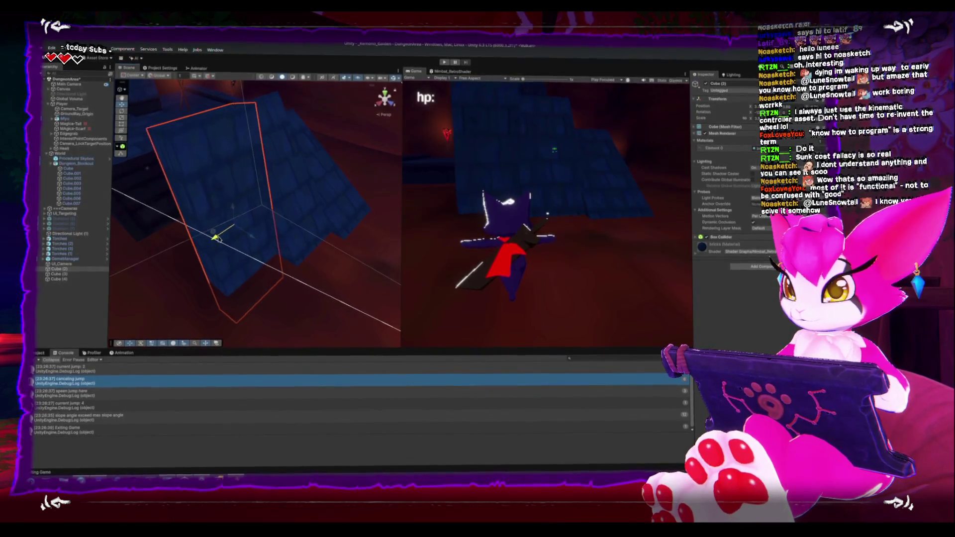
drag(209, 242, 358, 224)
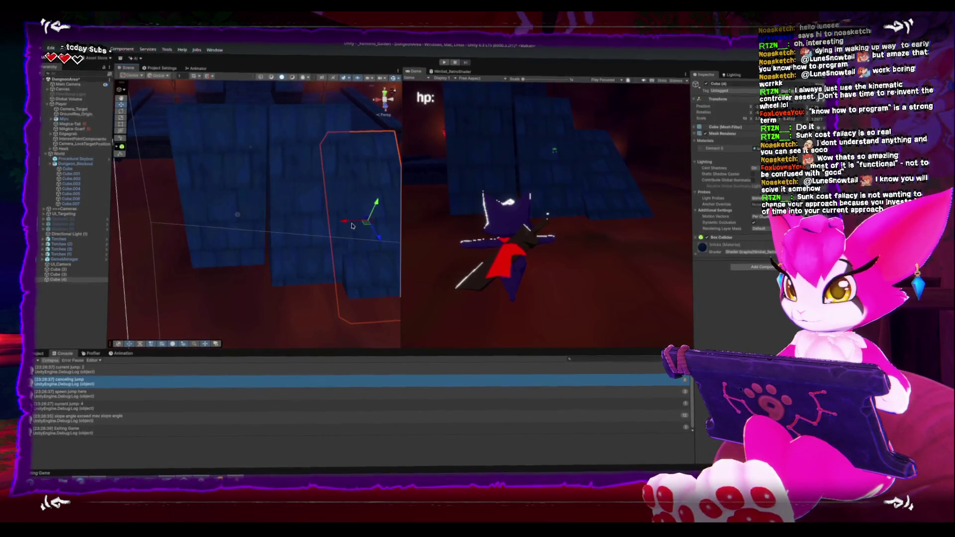
Inspect wall cubes Cube (3) and Cube (4) from above, then select the Player
click(356, 223)
click(306, 222)
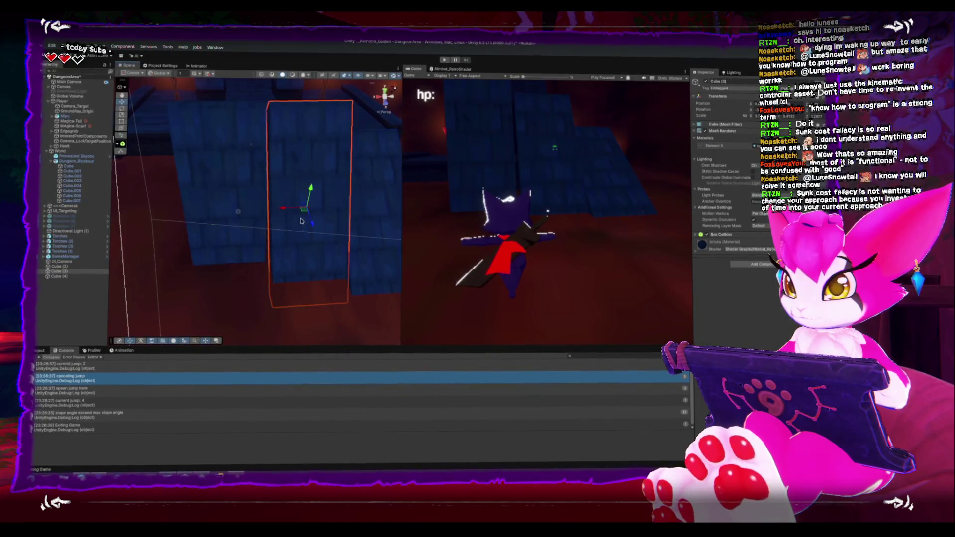
click(290, 209)
click(289, 209)
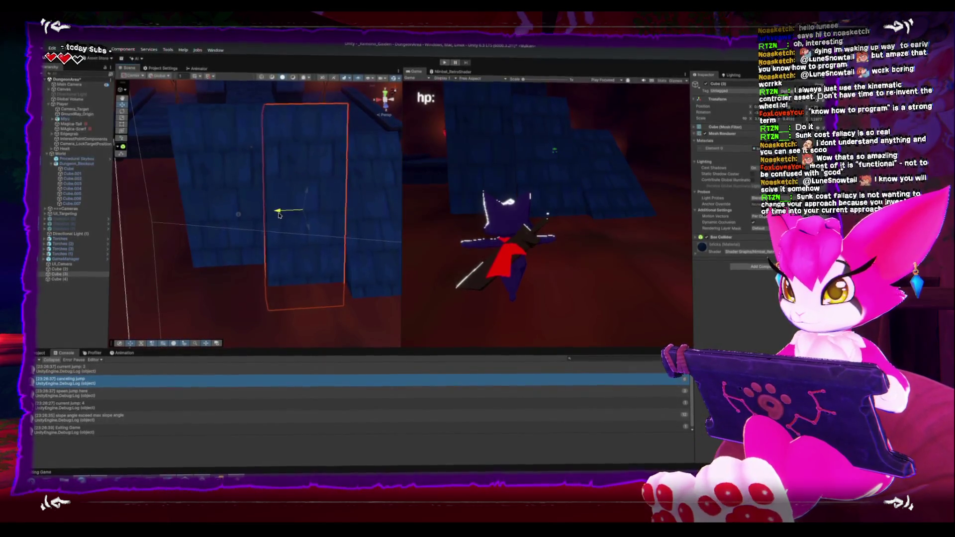
click(344, 219)
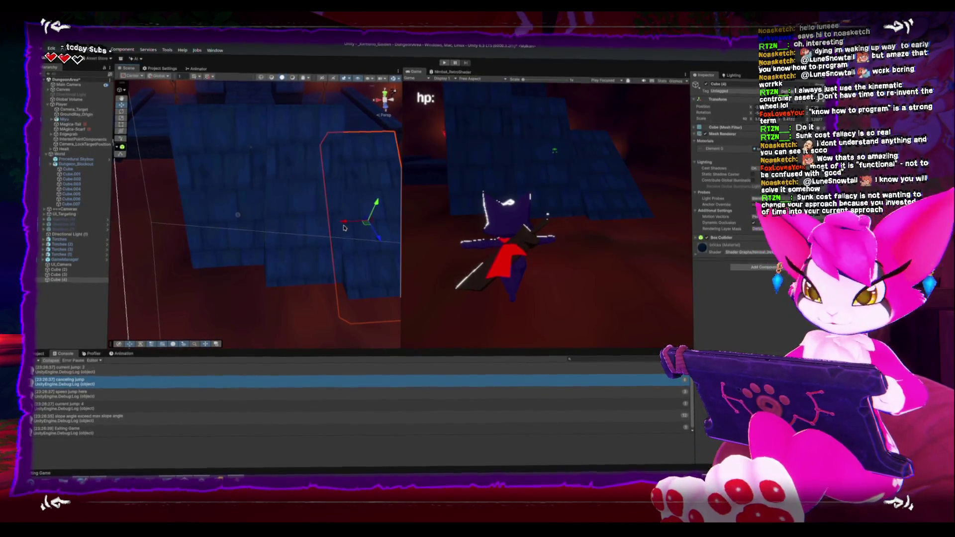
mouse_move(316, 273)
mouse_down()
mouse_move(298, 264)
mouse_move(278, 273)
mouse_move(305, 248)
mouse_move(273, 216)
mouse_up()
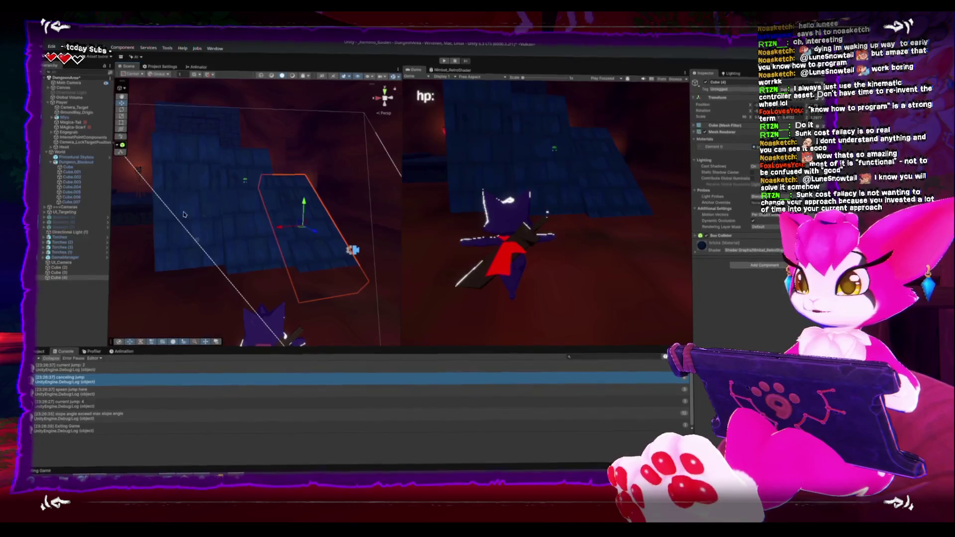
click(73, 104)
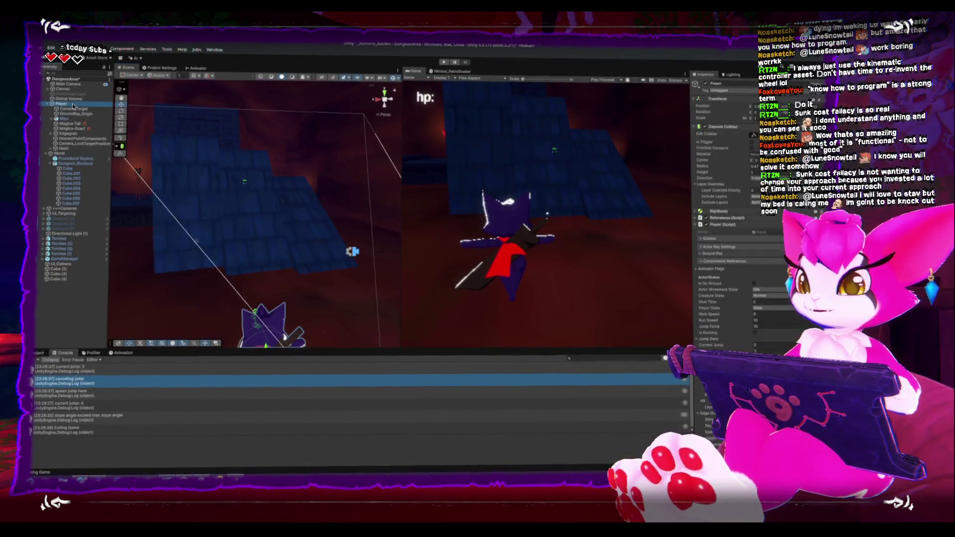